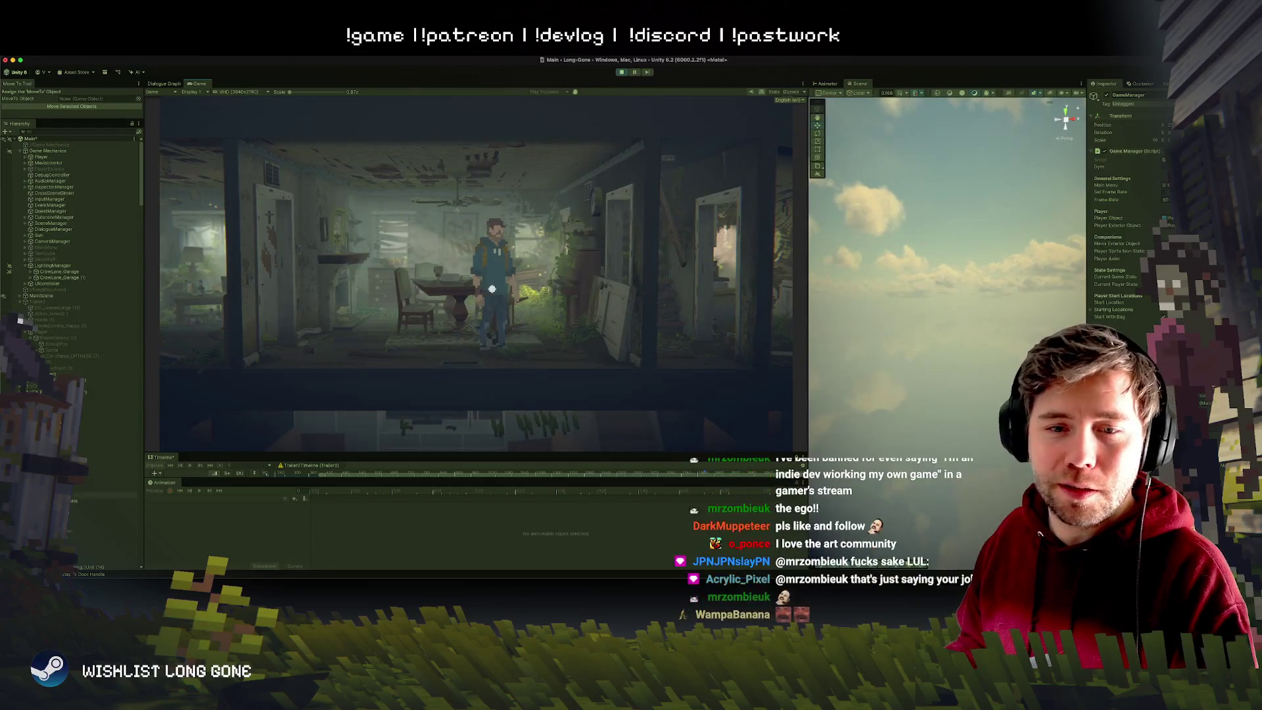
Dock the Inspector beside the Game view and select the LightingManager object.
mouse_move(1105, 83)
mouse_down()
mouse_move(964, 98)
mouse_move(893, 85)
mouse_up()
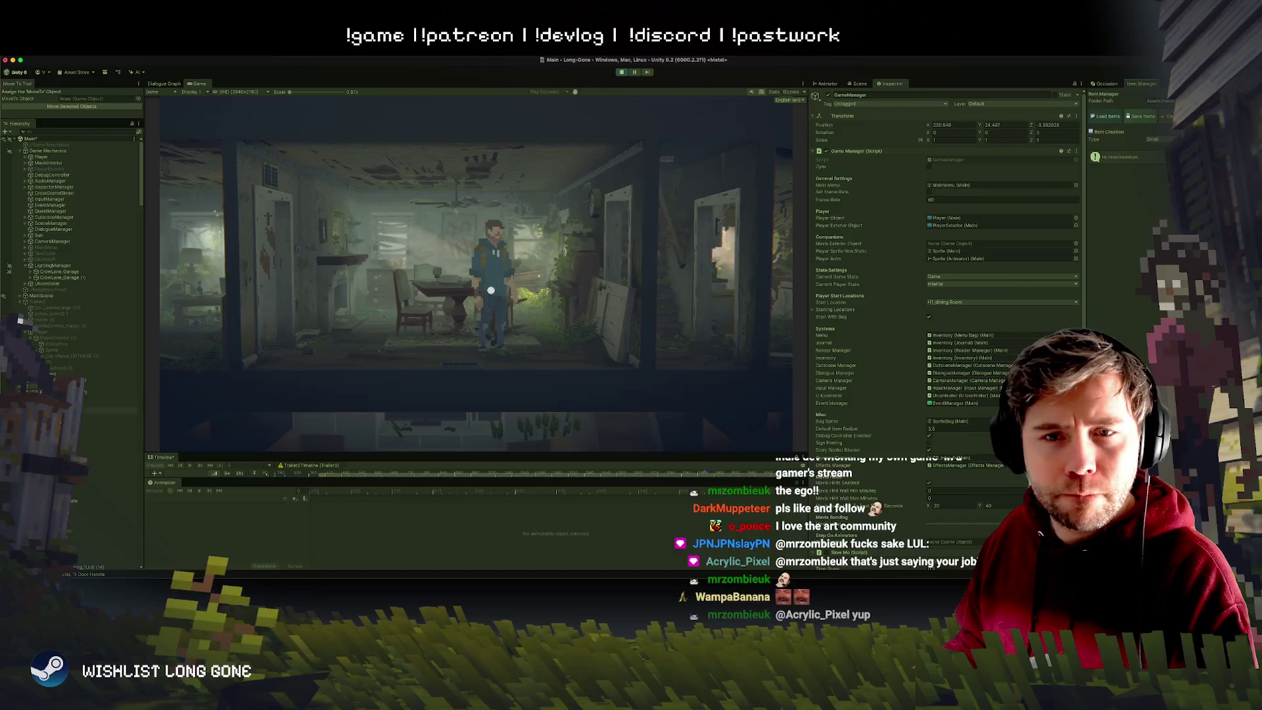
click(56, 267)
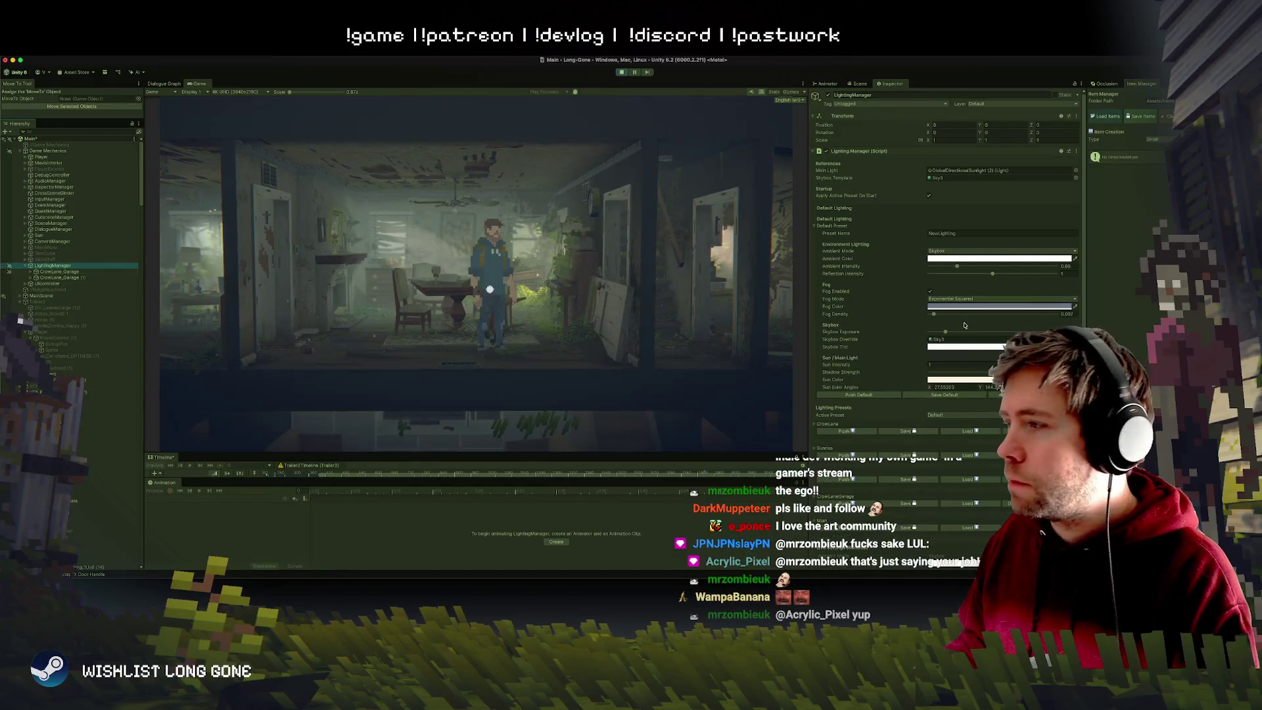
click(59, 272)
click(62, 277)
click(70, 266)
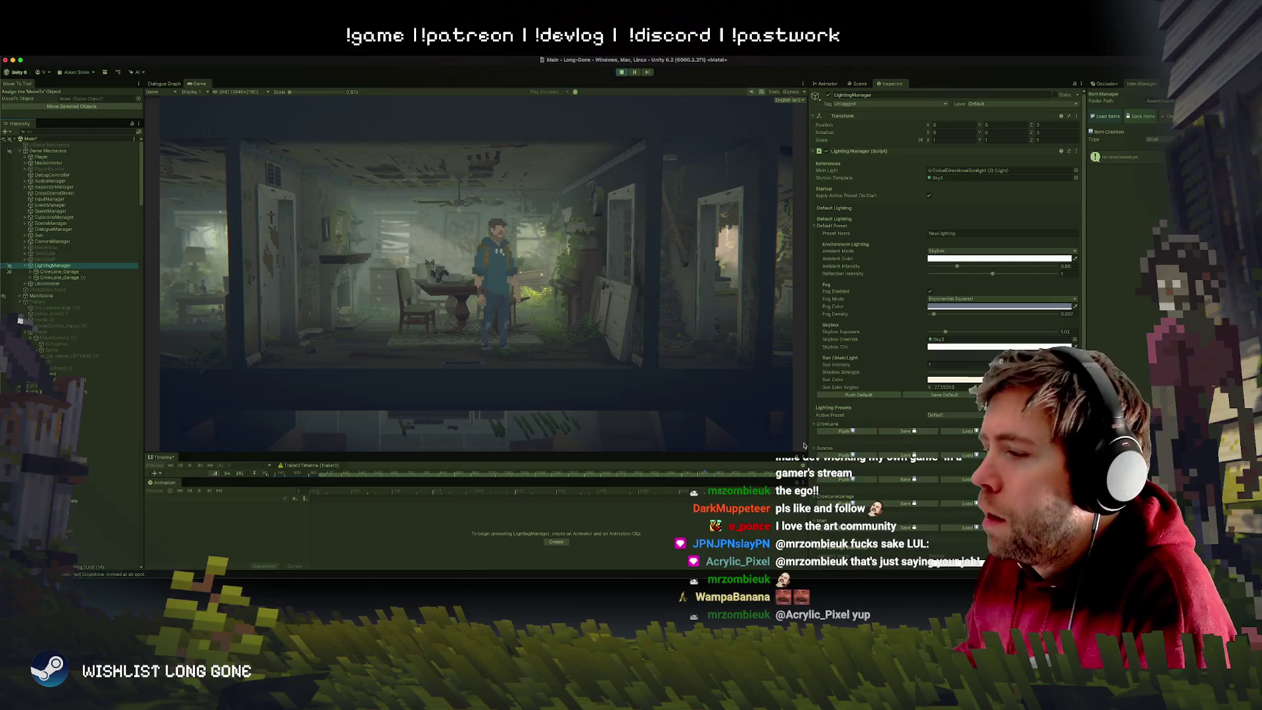
Lower House 1 Interior's Ambient Intensity and undo the Sun Intensity change, keeping 1.7.
scroll(851, 435, down, 4)
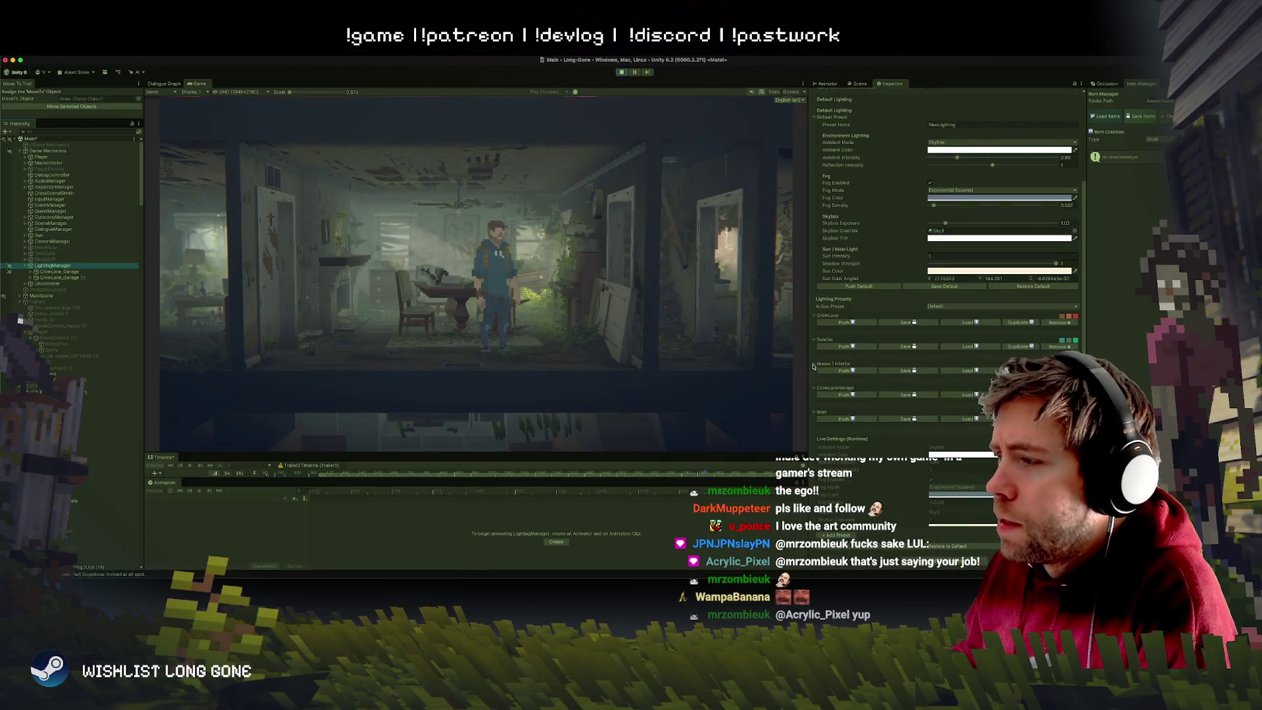
click(833, 363)
drag(969, 404, 948, 404)
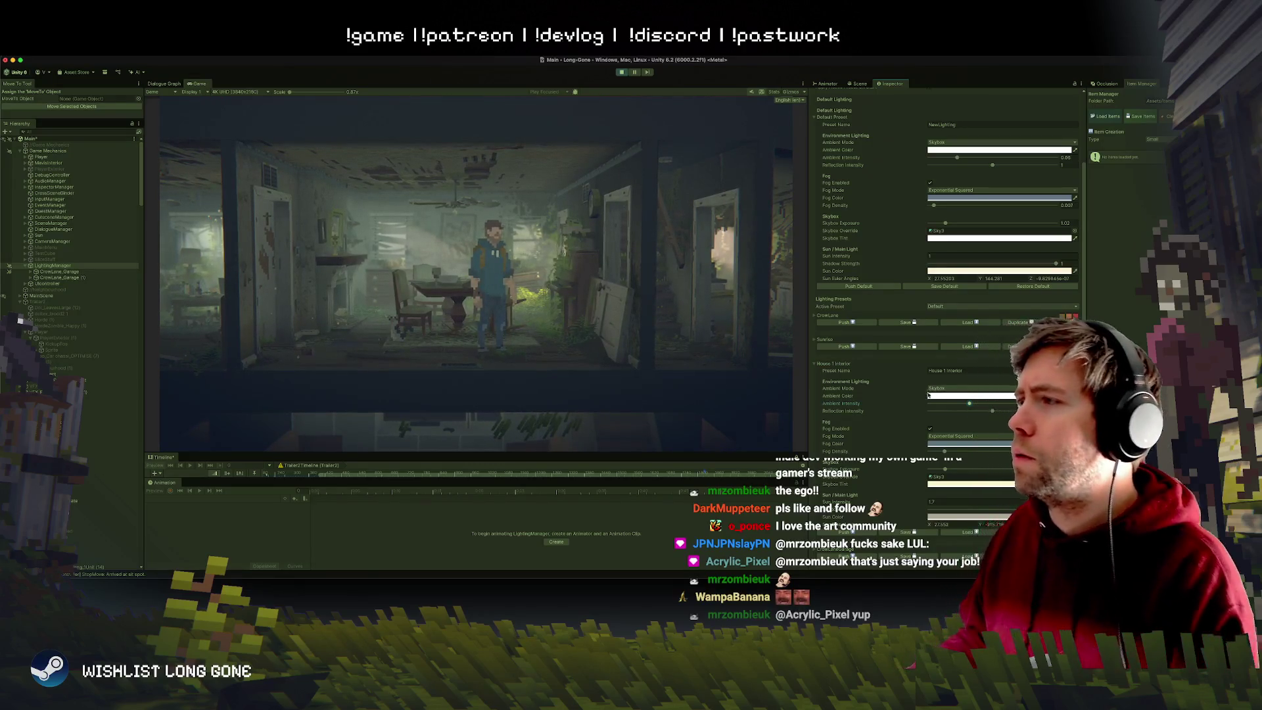
scroll(950, 377, down, 2)
scroll(963, 361, down, 5)
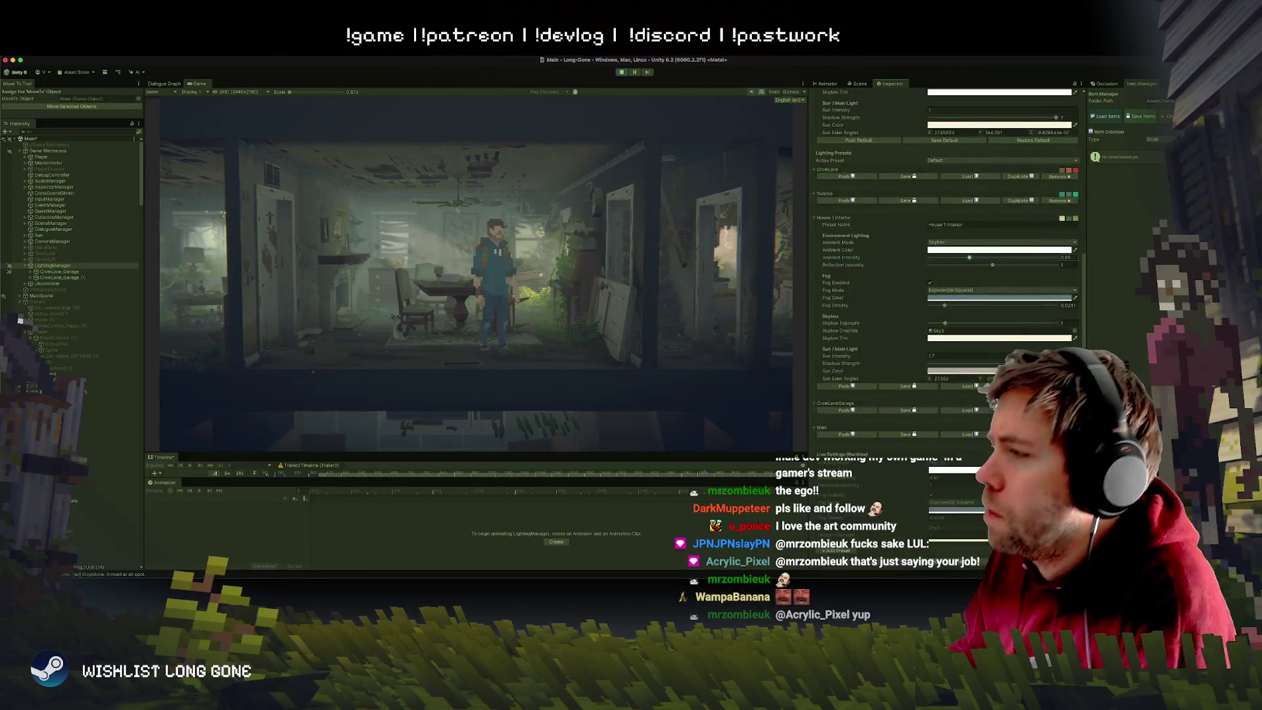
mouse_move(910, 356)
mouse_down()
mouse_move(894, 356)
mouse_move(947, 355)
mouse_move(825, 355)
mouse_up()
key(ctrl+z)
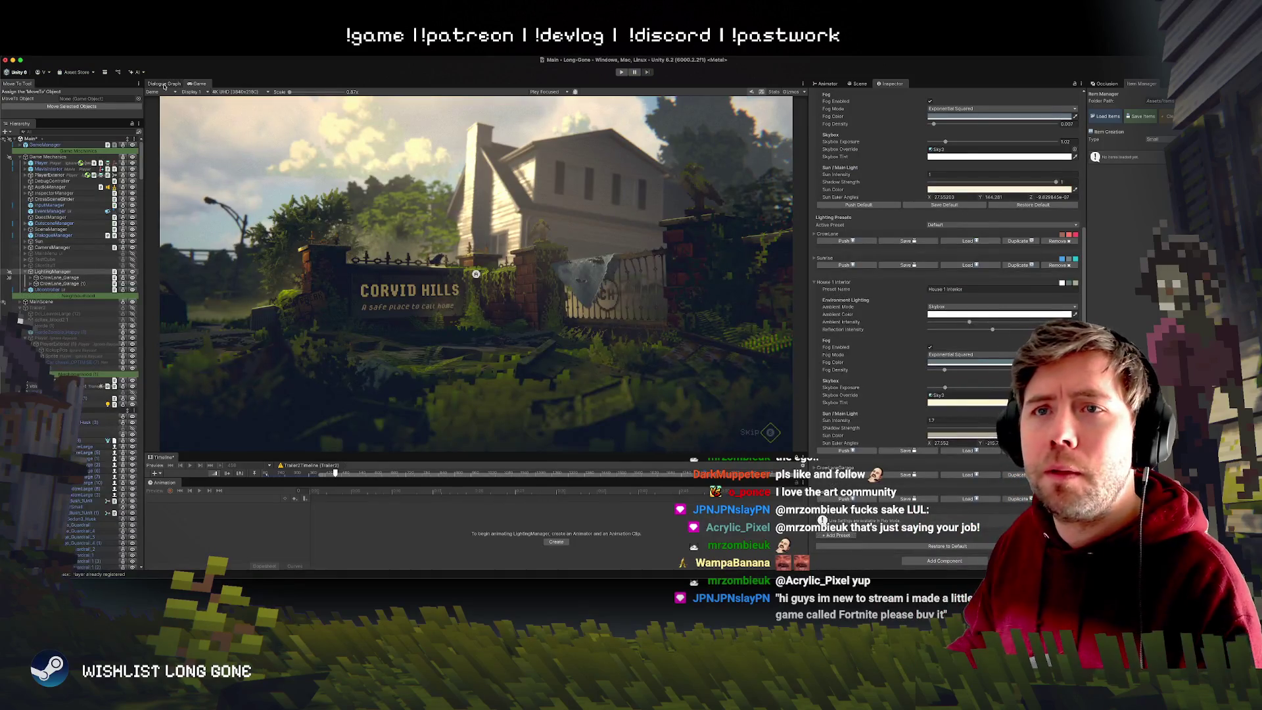
Dock the Scene view in the main panel and fly its camera over to the house interior.
click(857, 84)
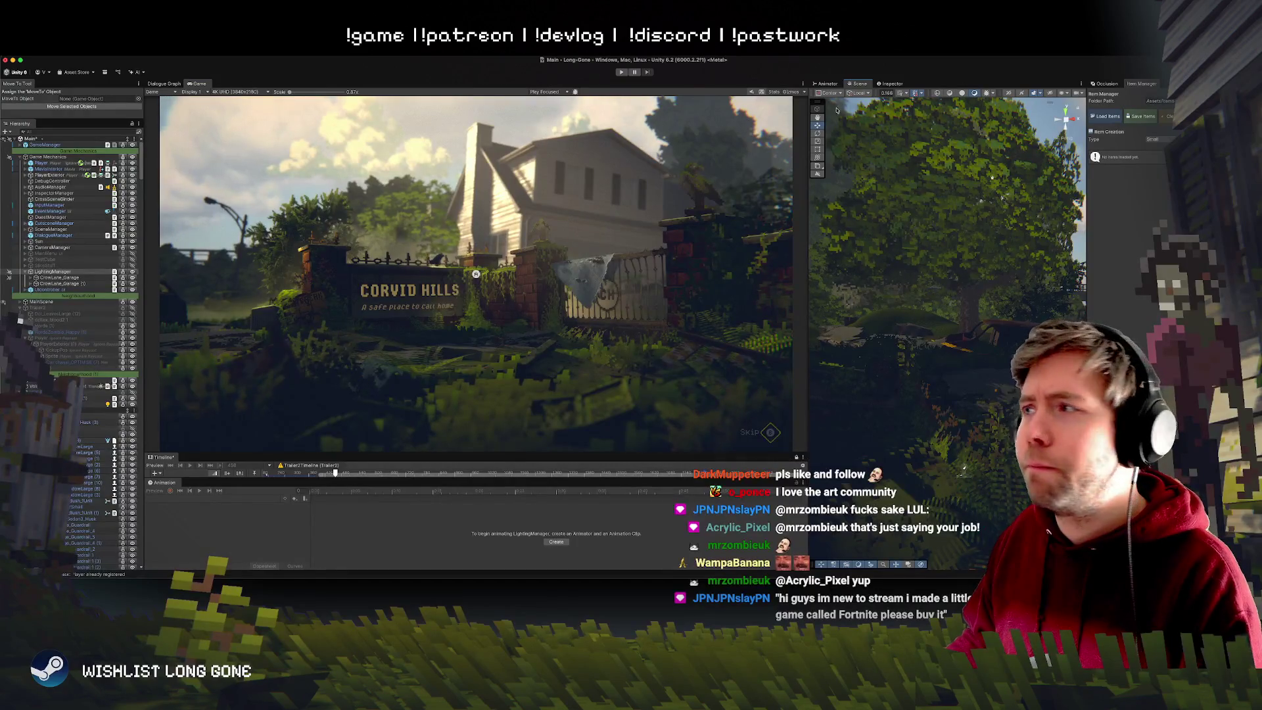
drag(858, 83, 452, 84)
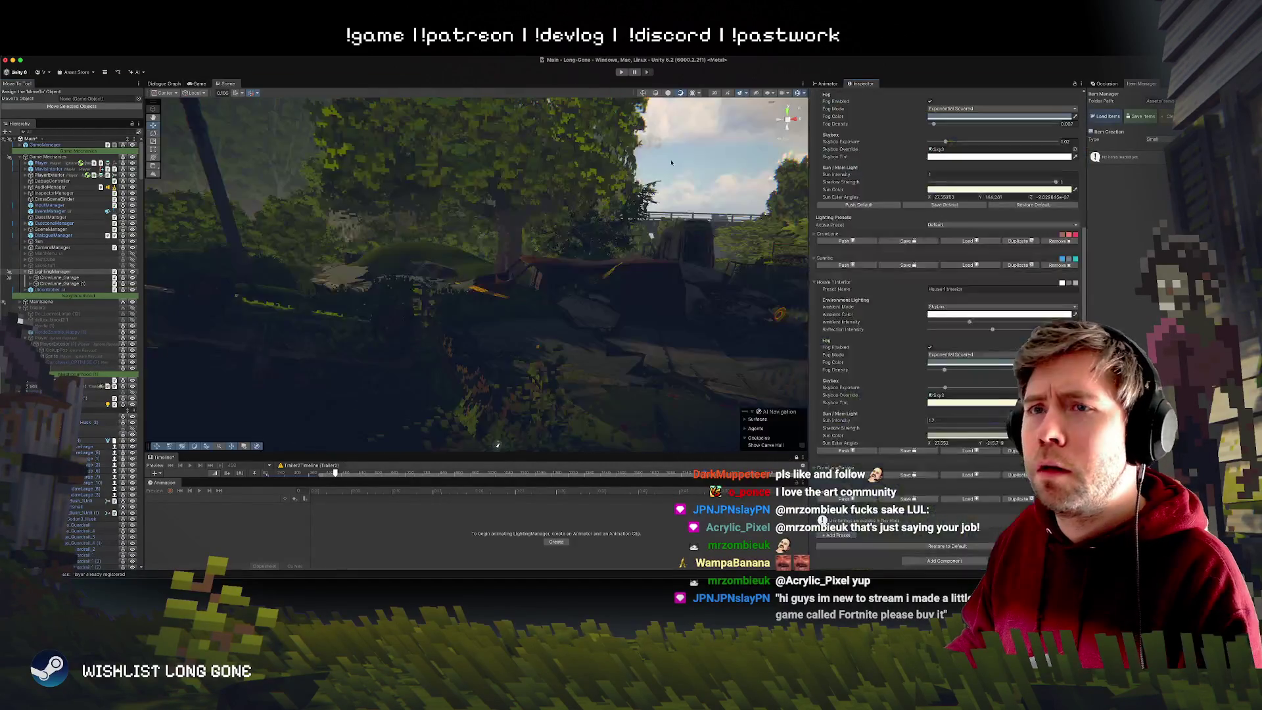
mouse_move(802, 247)
mouse_down()
mouse_move(703, 259)
mouse_move(609, 323)
mouse_move(215, 258)
mouse_up()
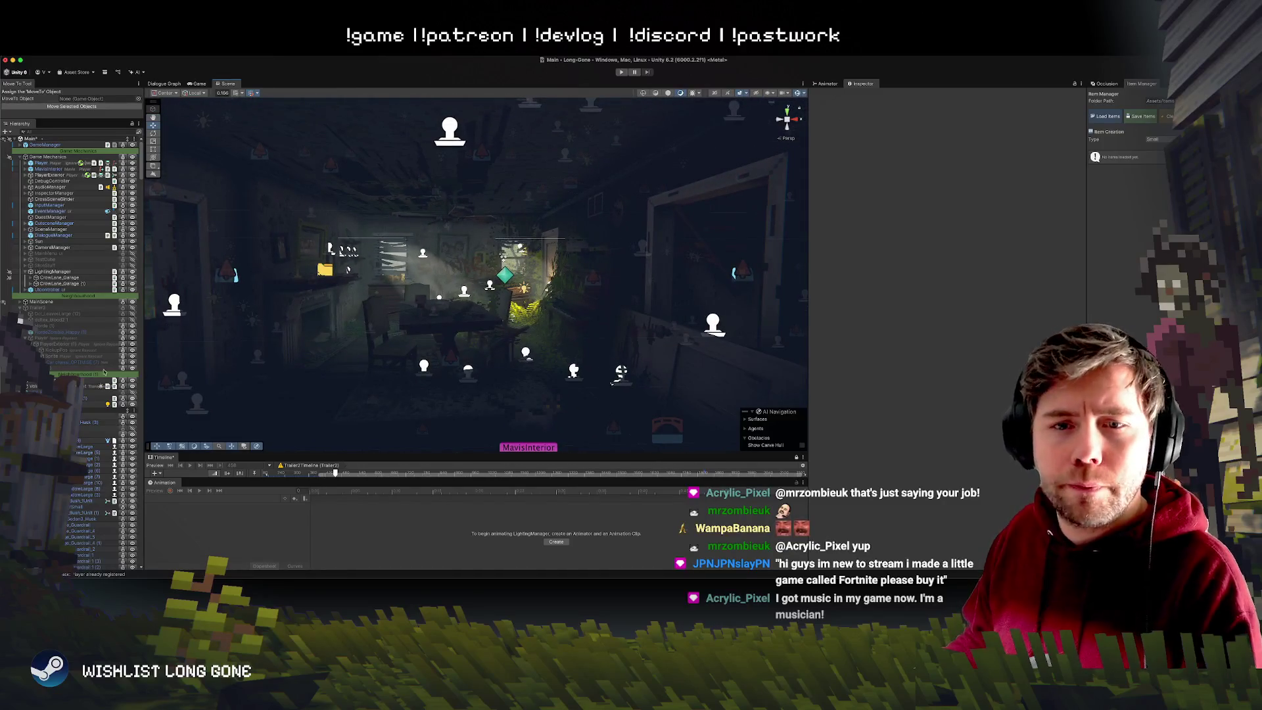
Push the House 1 Interior preset to the scene and raise its Sun Intensity.
click(53, 271)
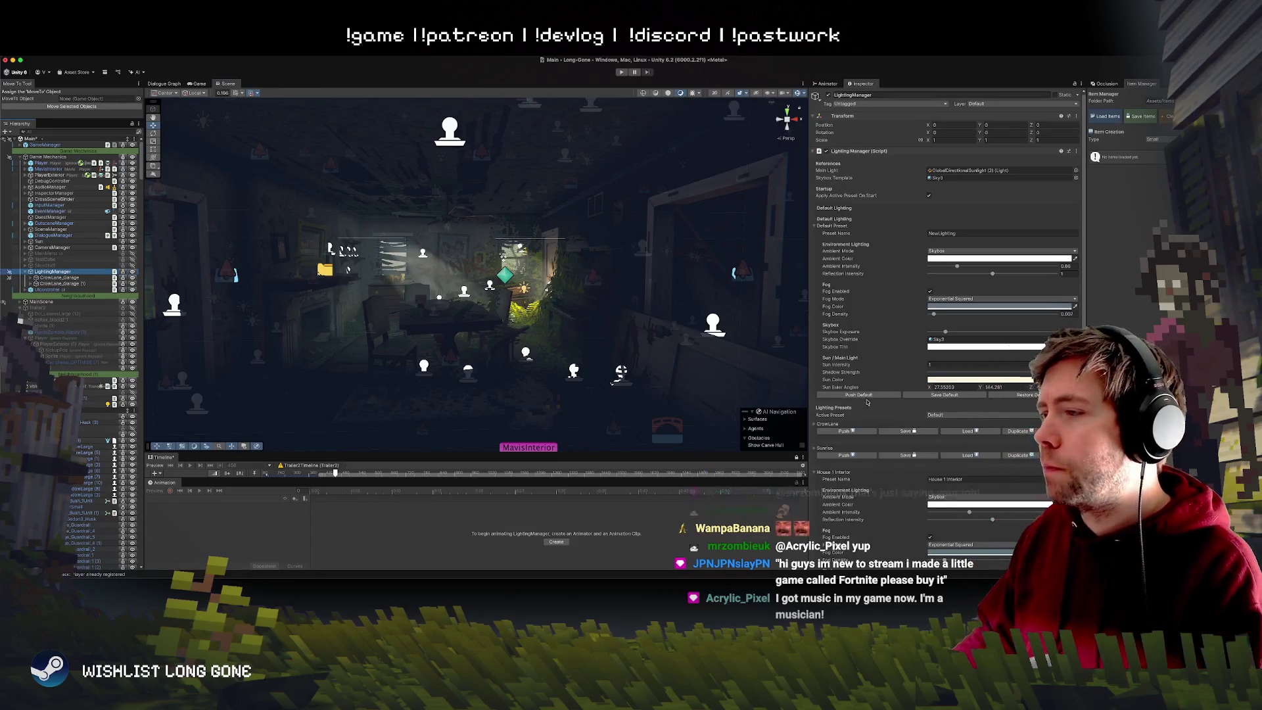
scroll(880, 408, down, 5)
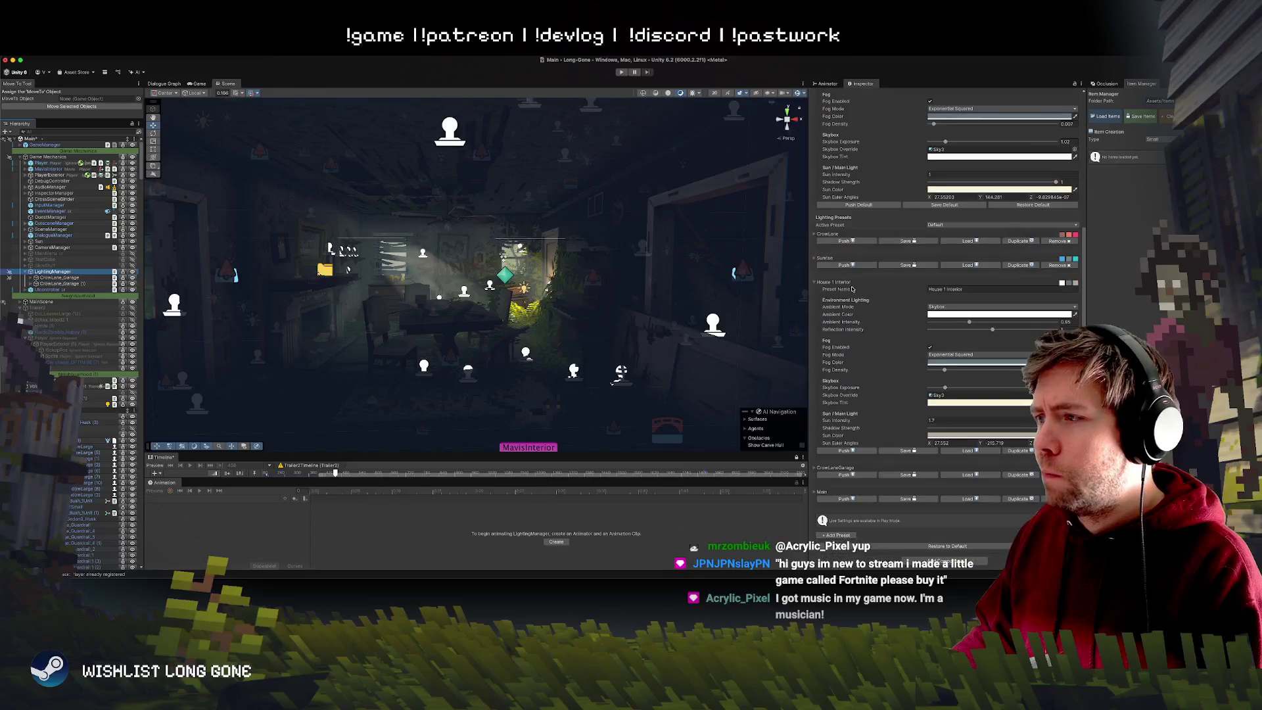
click(846, 451)
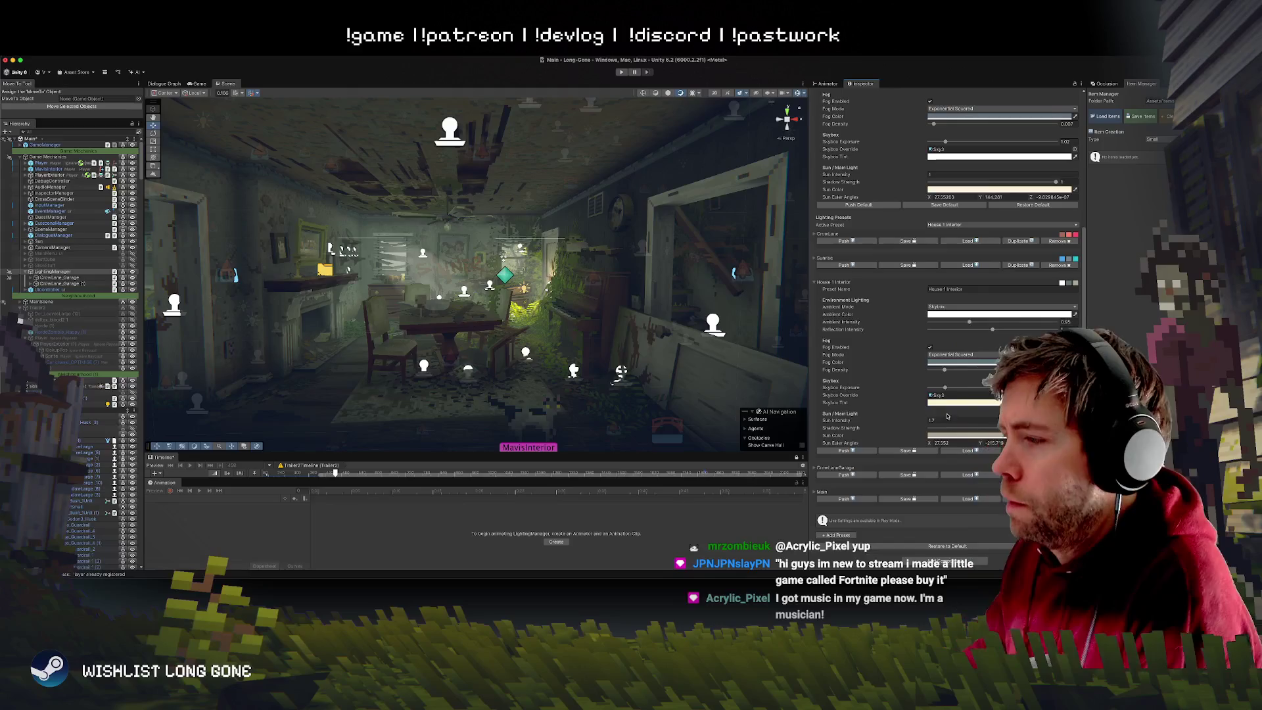
mouse_move(887, 421)
mouse_down()
mouse_move(864, 416)
mouse_move(932, 409)
mouse_move(914, 410)
mouse_up()
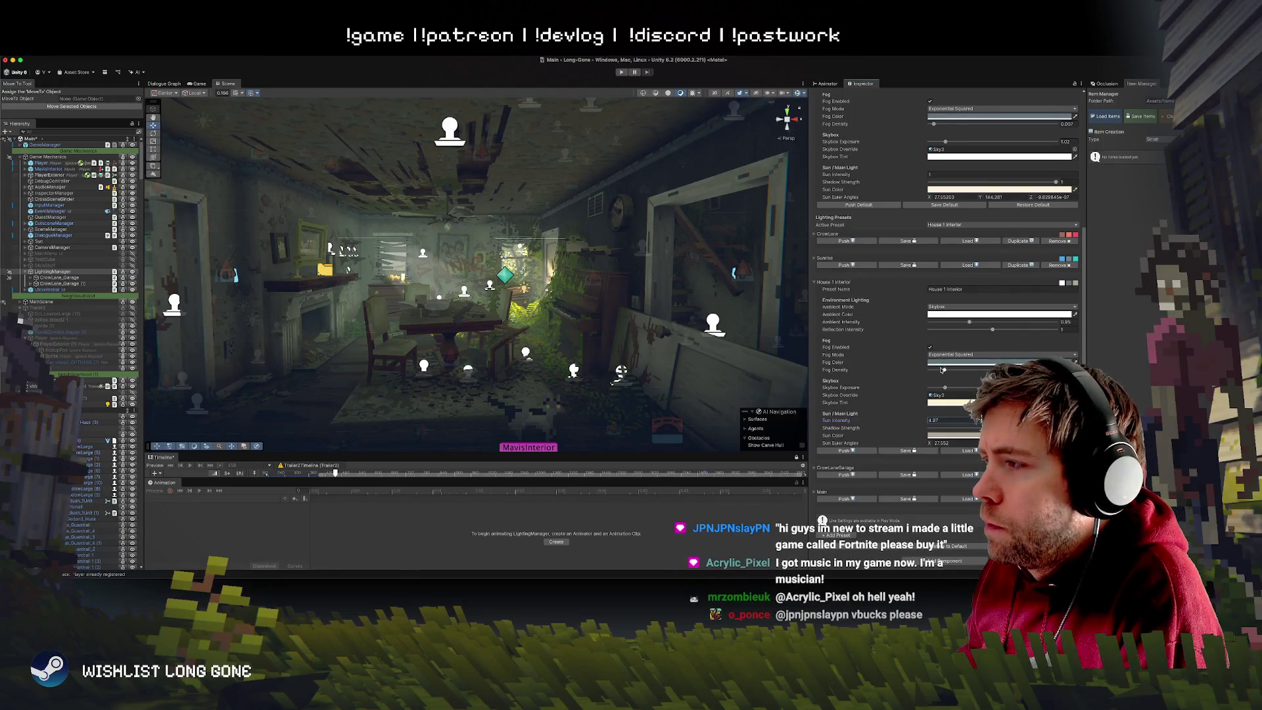
Adjust House 1 Interior Fog Density with Scene gizmos hidden.
mouse_move(940, 370)
mouse_down()
mouse_move(912, 371)
mouse_move(978, 372)
mouse_up()
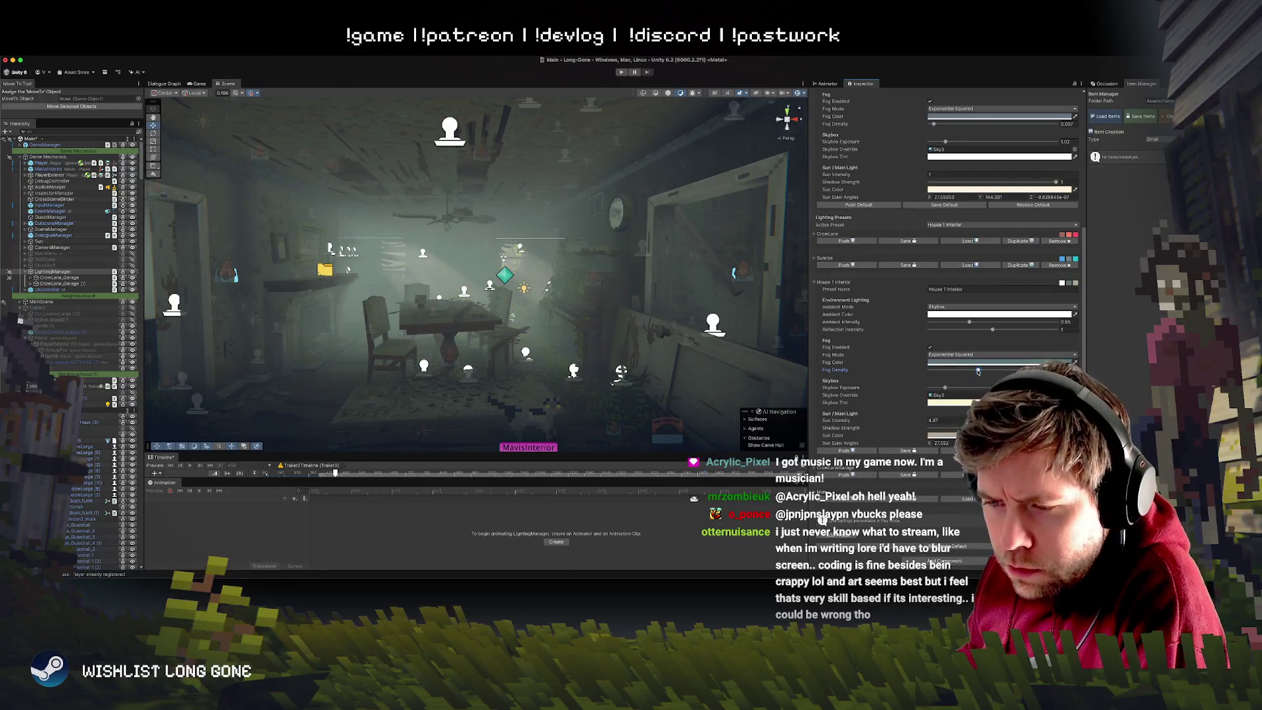
click(798, 93)
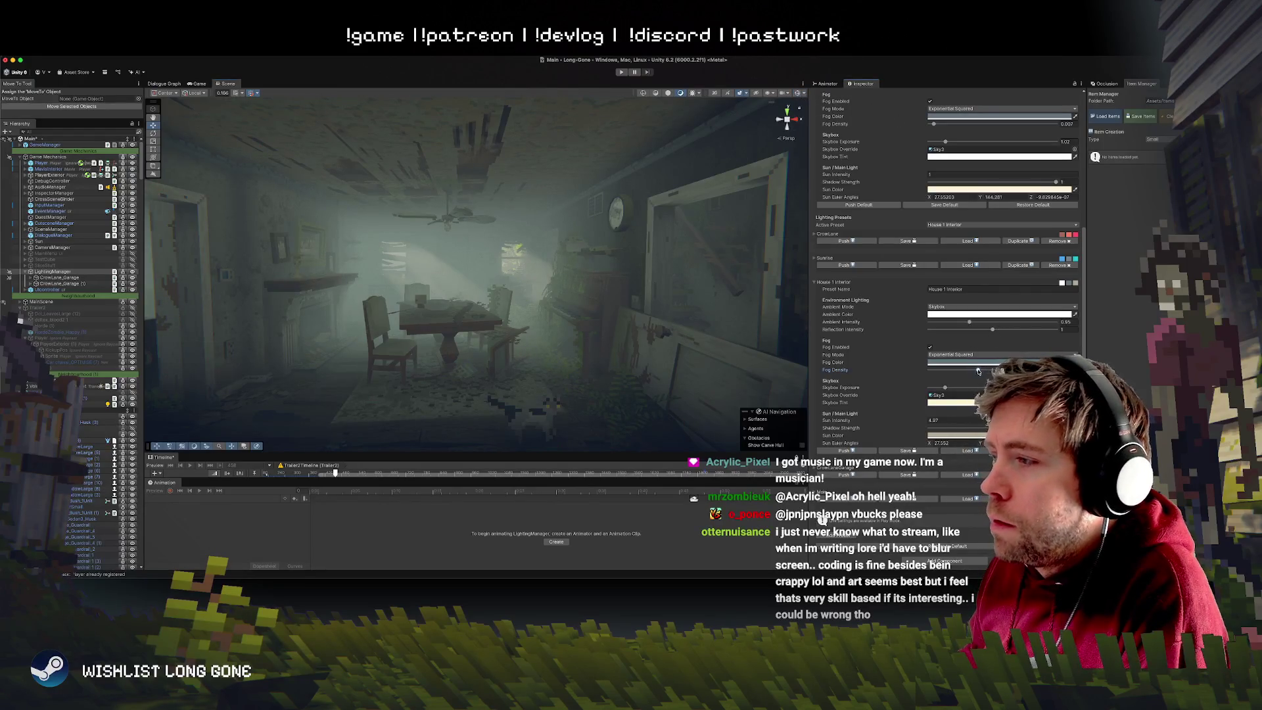
drag(979, 372, 945, 371)
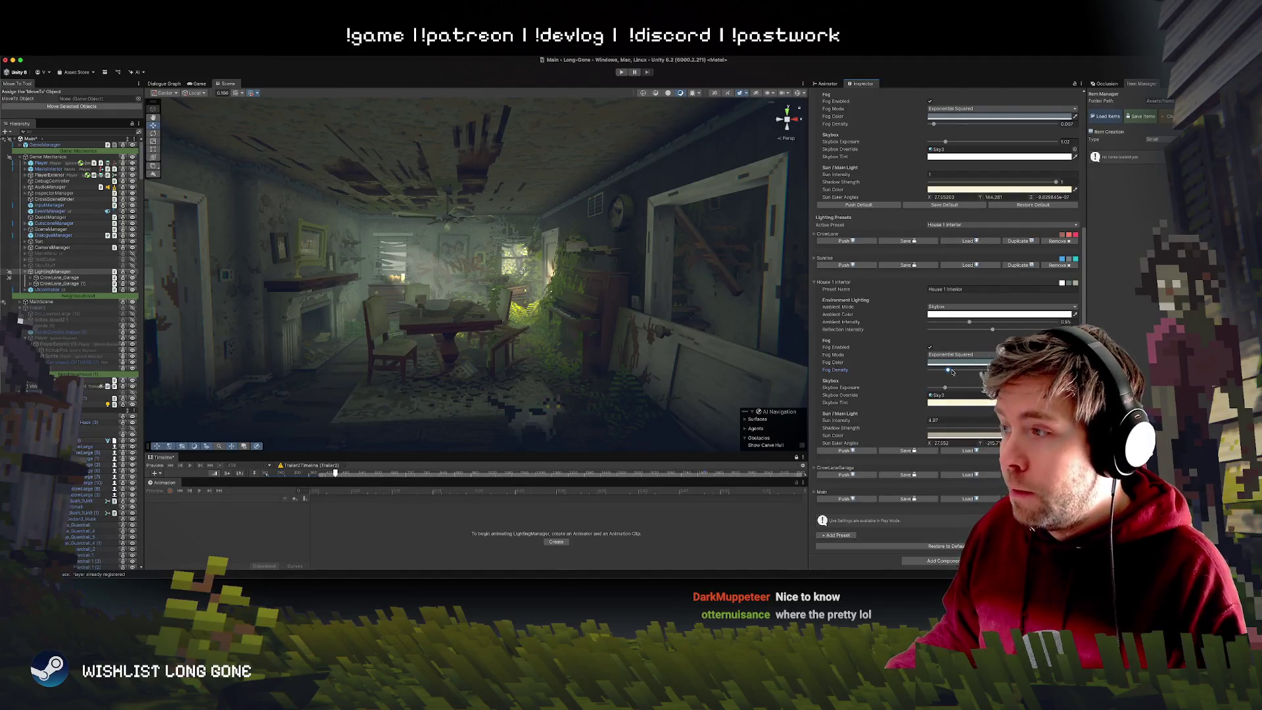
Nudge the House 1 Interior Fog Density slider left so the room haze clears.
drag(953, 372, 950, 372)
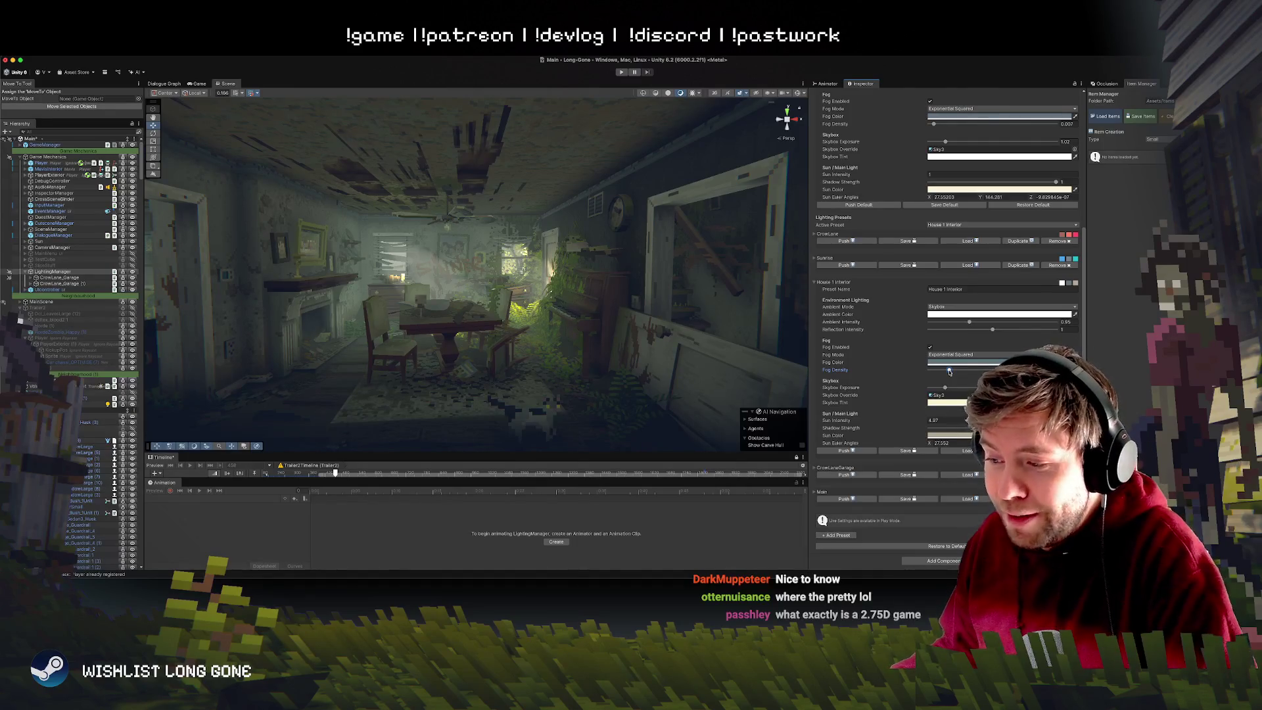
Fine-tune House 1 Interior fog density and fly the Scene camera in toward the table.
drag(949, 372, 951, 372)
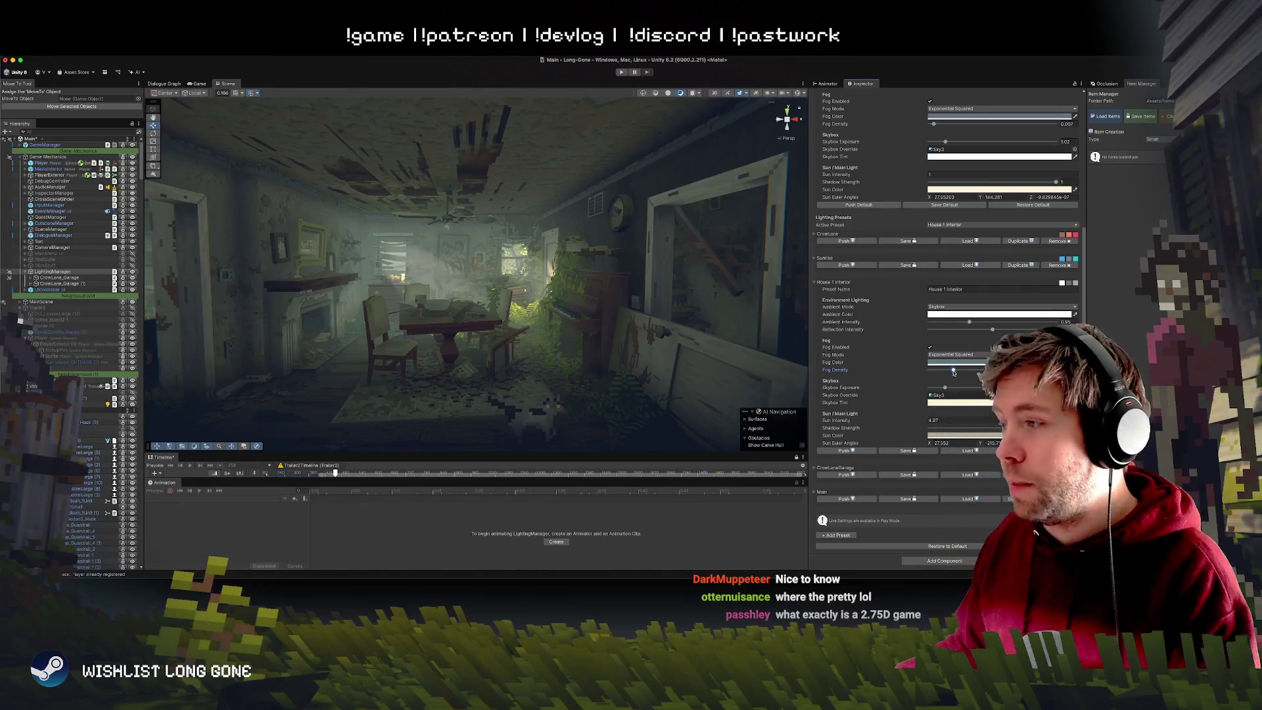
drag(954, 372, 949, 372)
drag(639, 359, 555, 354)
key(w)
key(w)
key(w)
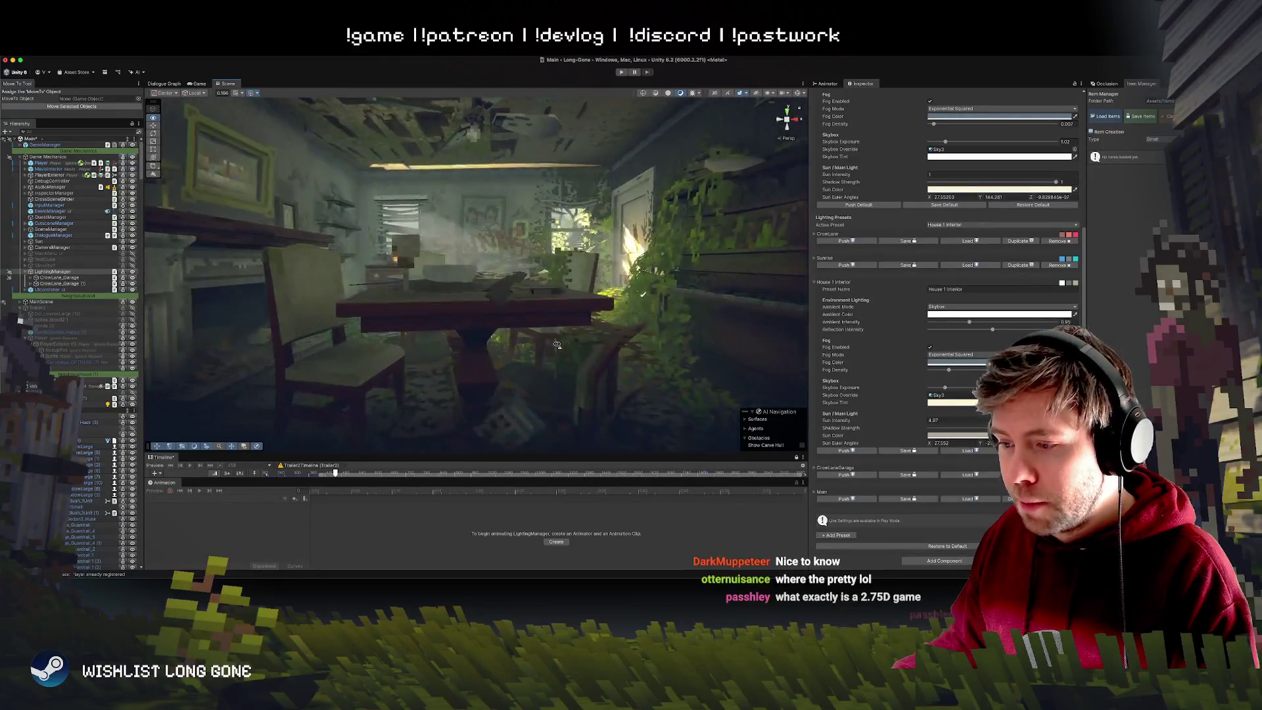
key(s)
Enlarge the Scene view, pull back to a wide room view, and darken skybox exposure.
mouse_move(615, 453)
mouse_down()
mouse_move(645, 537)
mouse_move(643, 513)
mouse_up()
key(s)
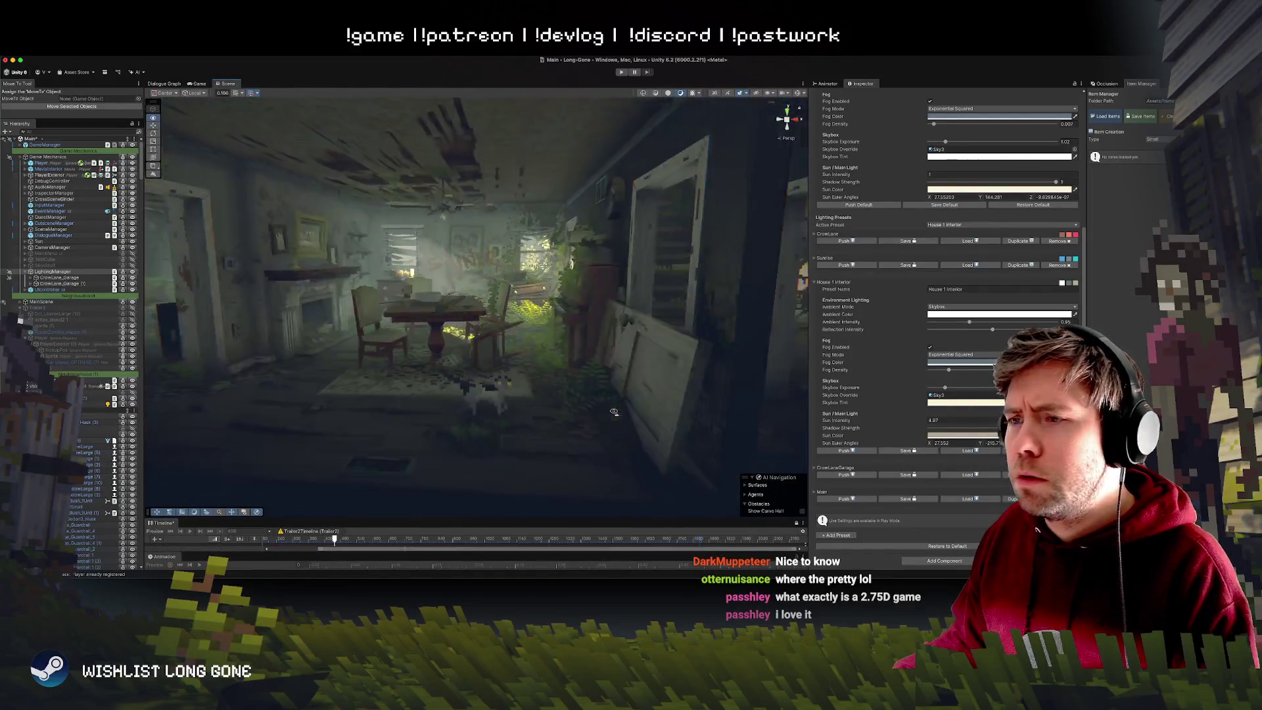
key(s)
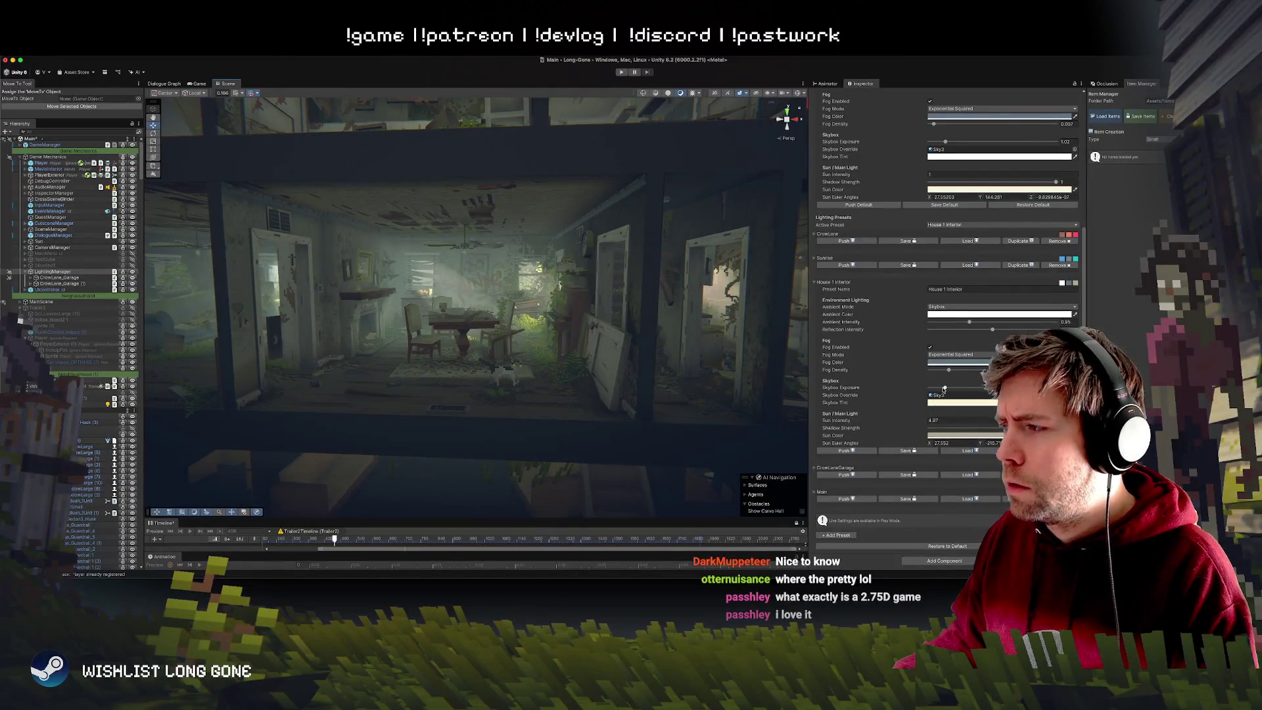
drag(944, 386, 945, 388)
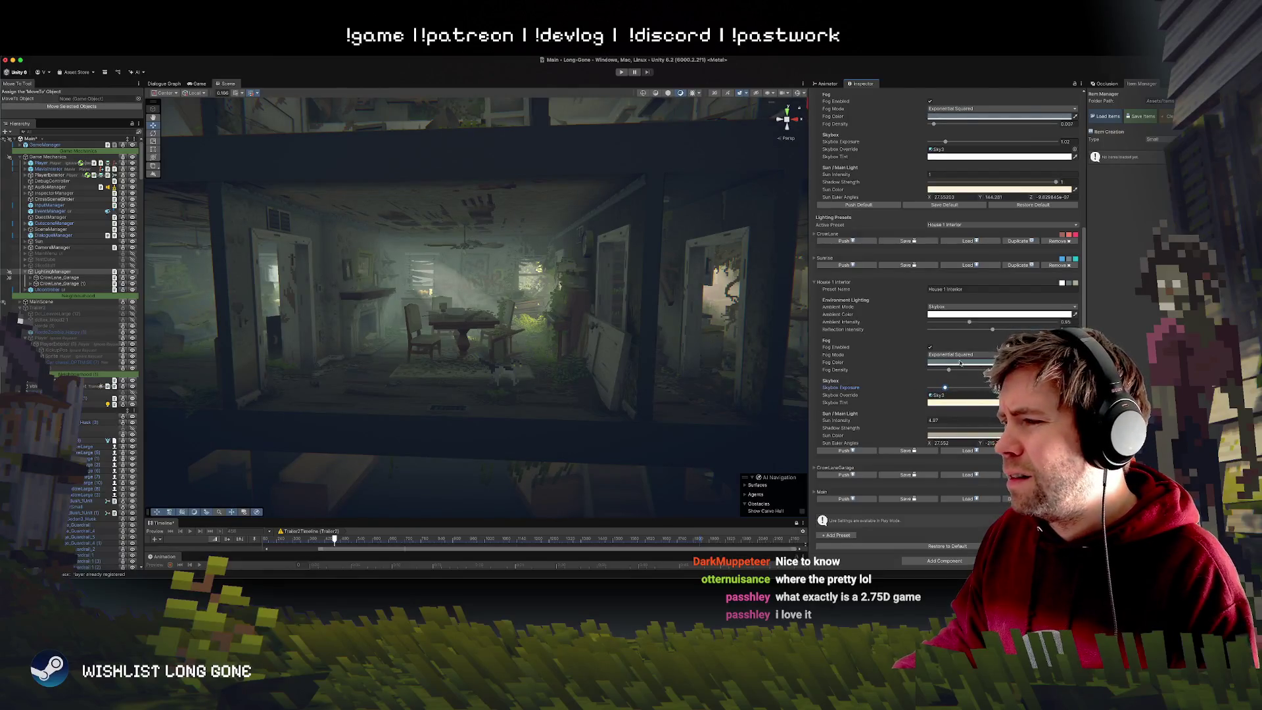
Preview the CrowLane Garage and Main lighting presets in the scene.
click(843, 475)
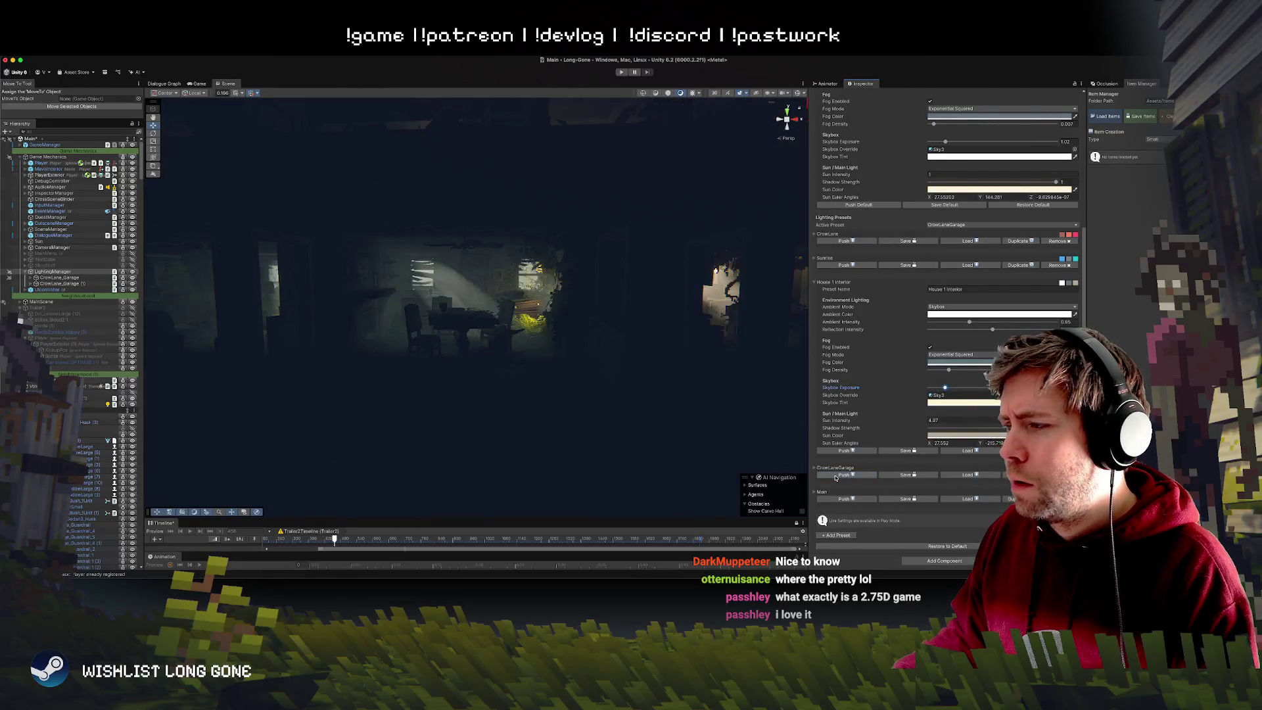
click(843, 241)
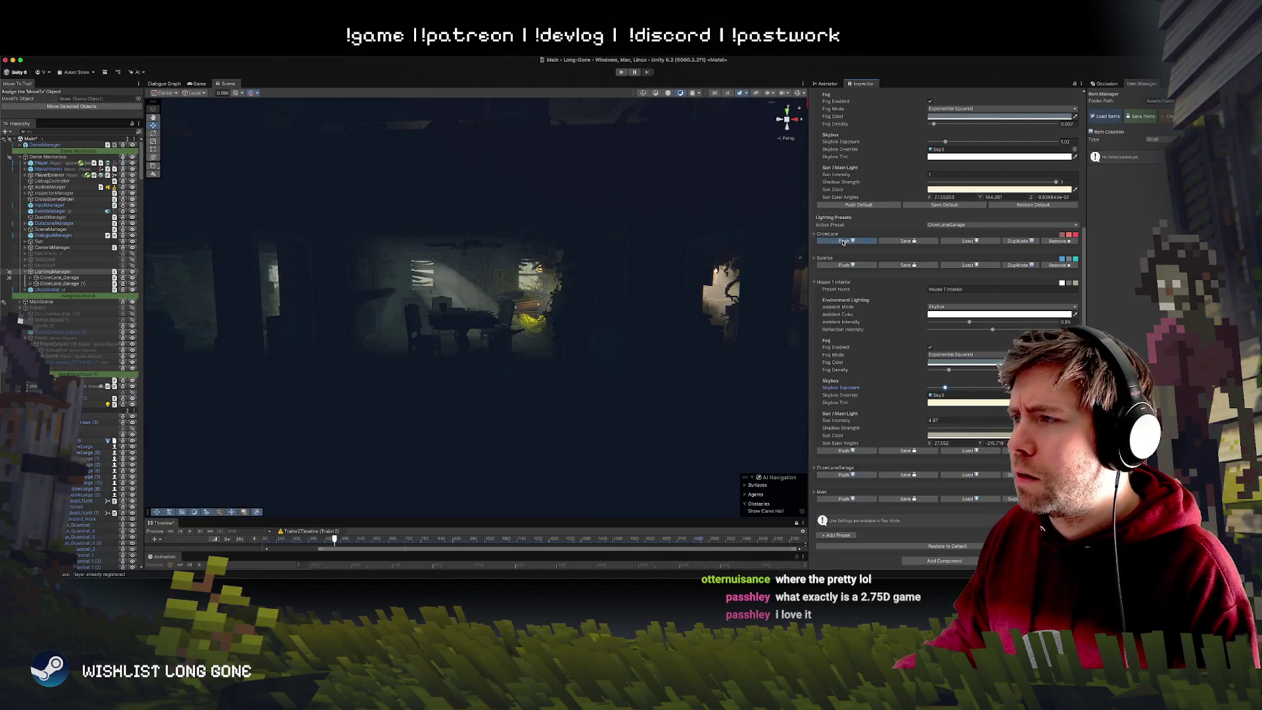
click(845, 474)
click(829, 500)
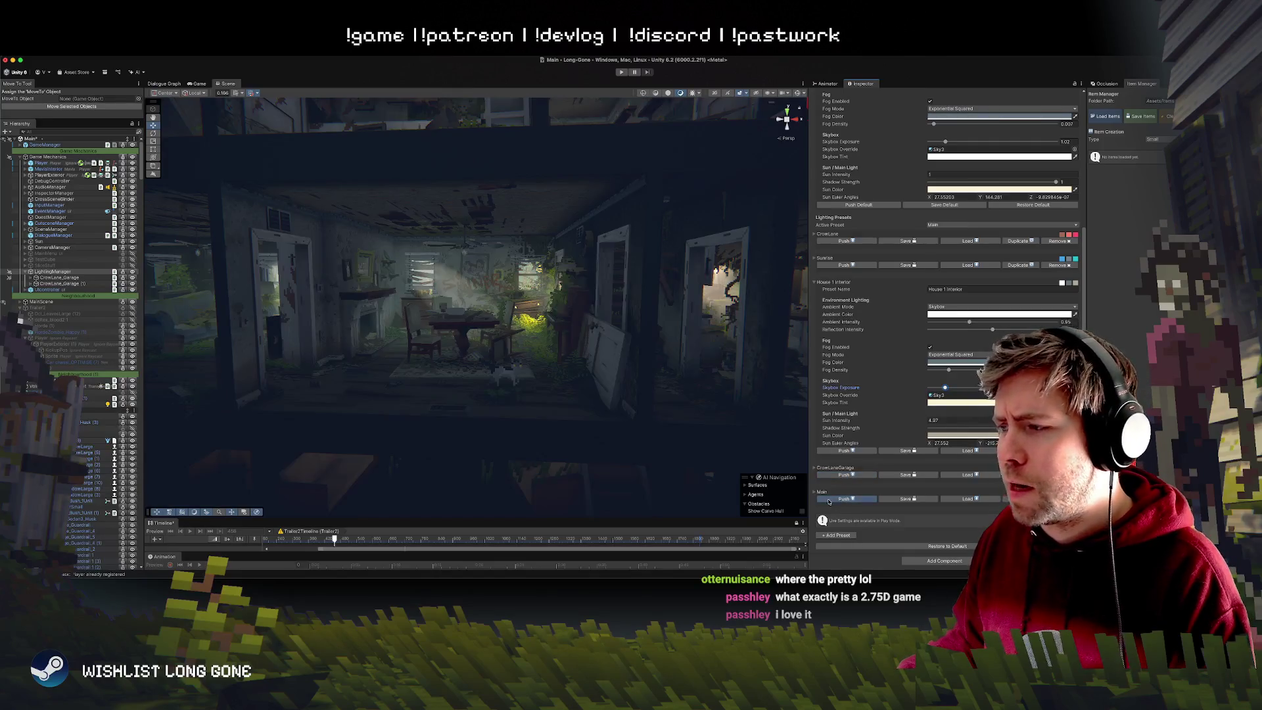
Load the House 1 Interior preset and confirm restoring its saved lighting.
scroll(520, 357, up, 5)
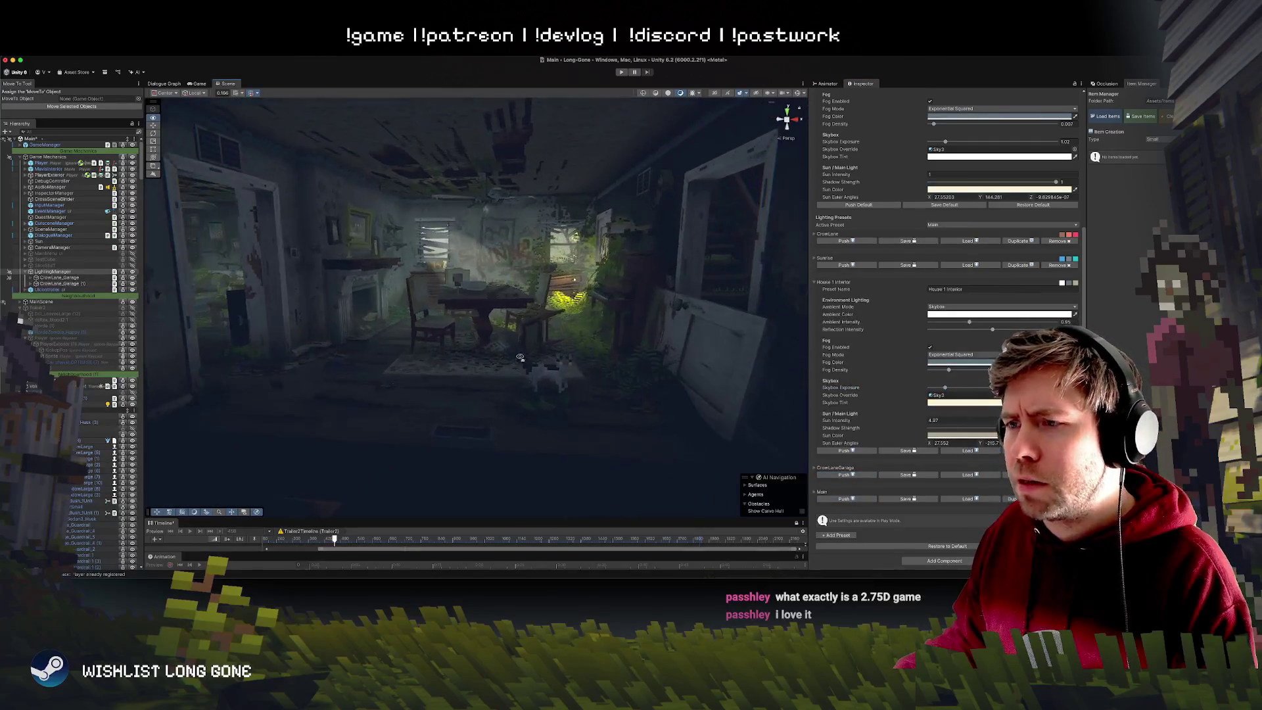
scroll(519, 357, down, 5)
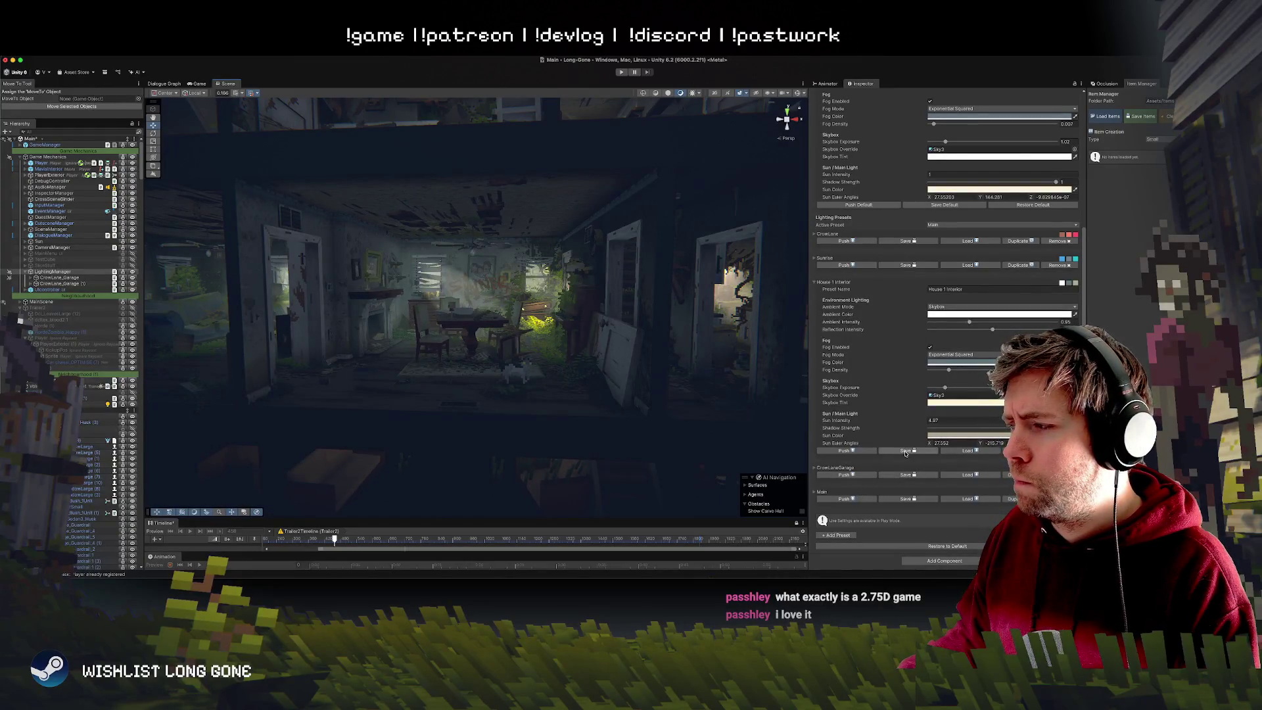
click(967, 452)
click(654, 236)
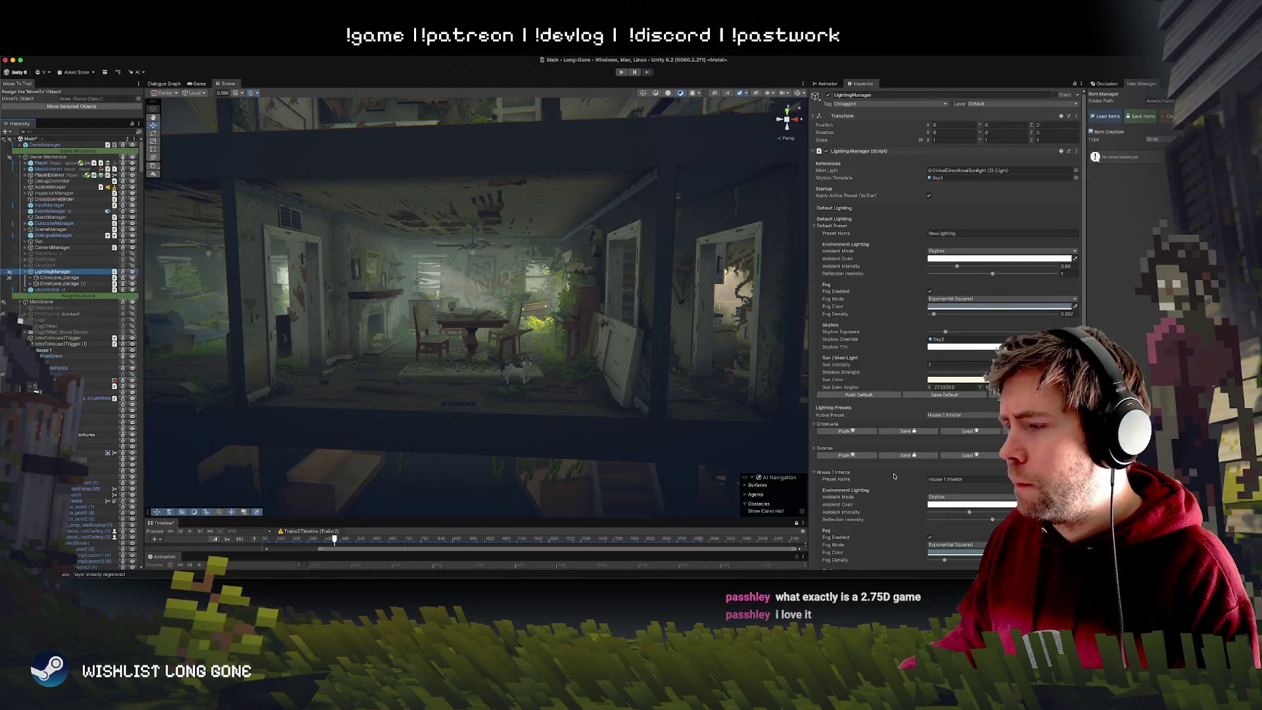
Scroll the LightingManager Inspector and expand the Main preset foldout to compare settings.
scroll(821, 432, down, 4)
scroll(888, 434, down, 2)
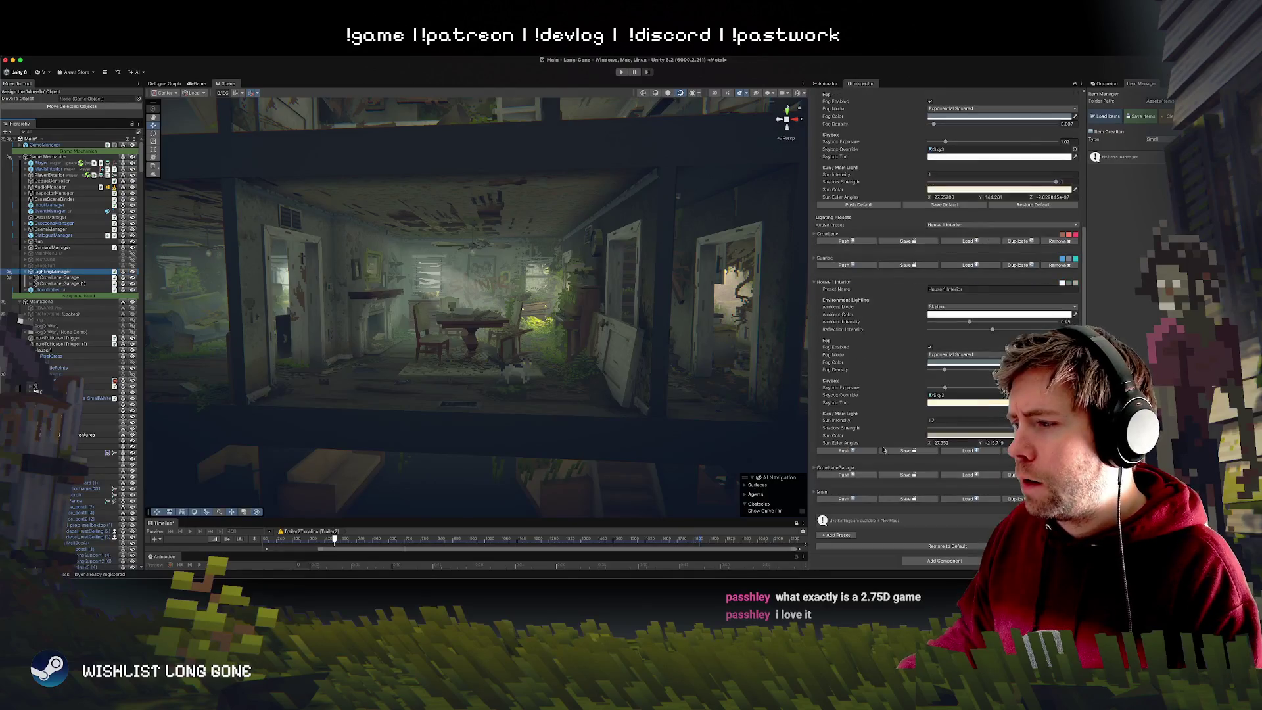
click(814, 492)
scroll(815, 460, down, 5)
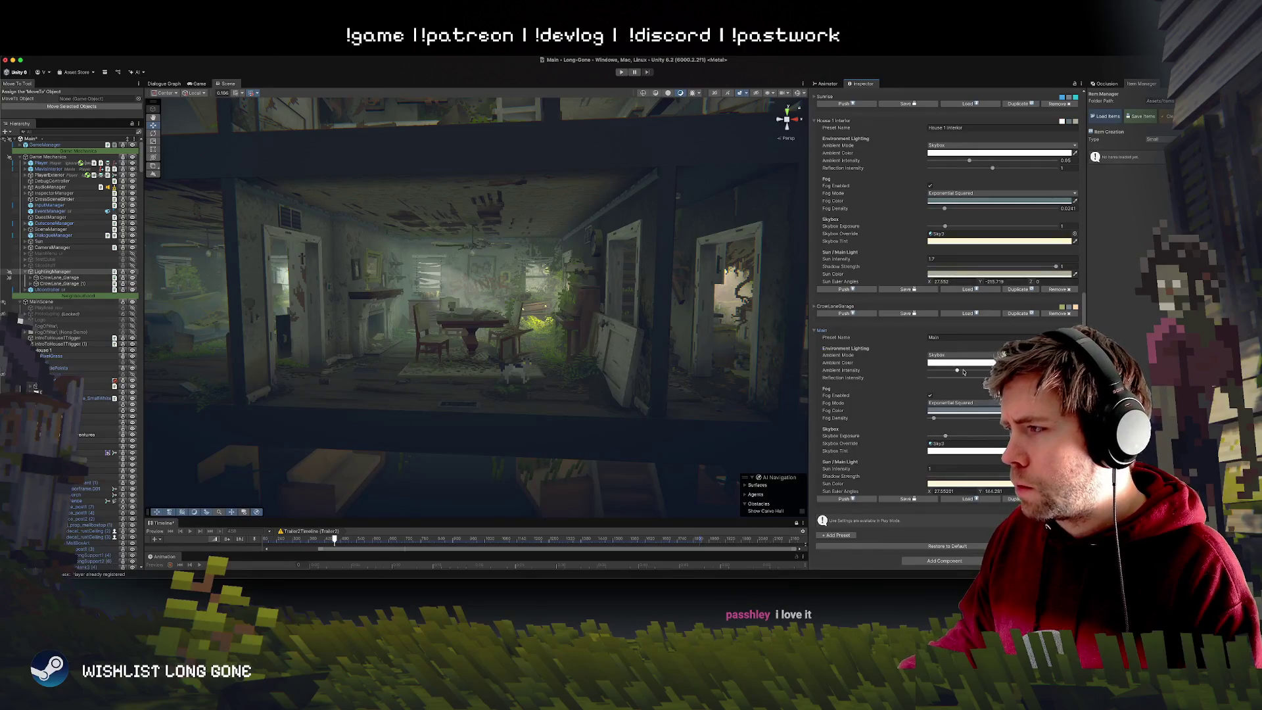
scroll(964, 372, up, 4)
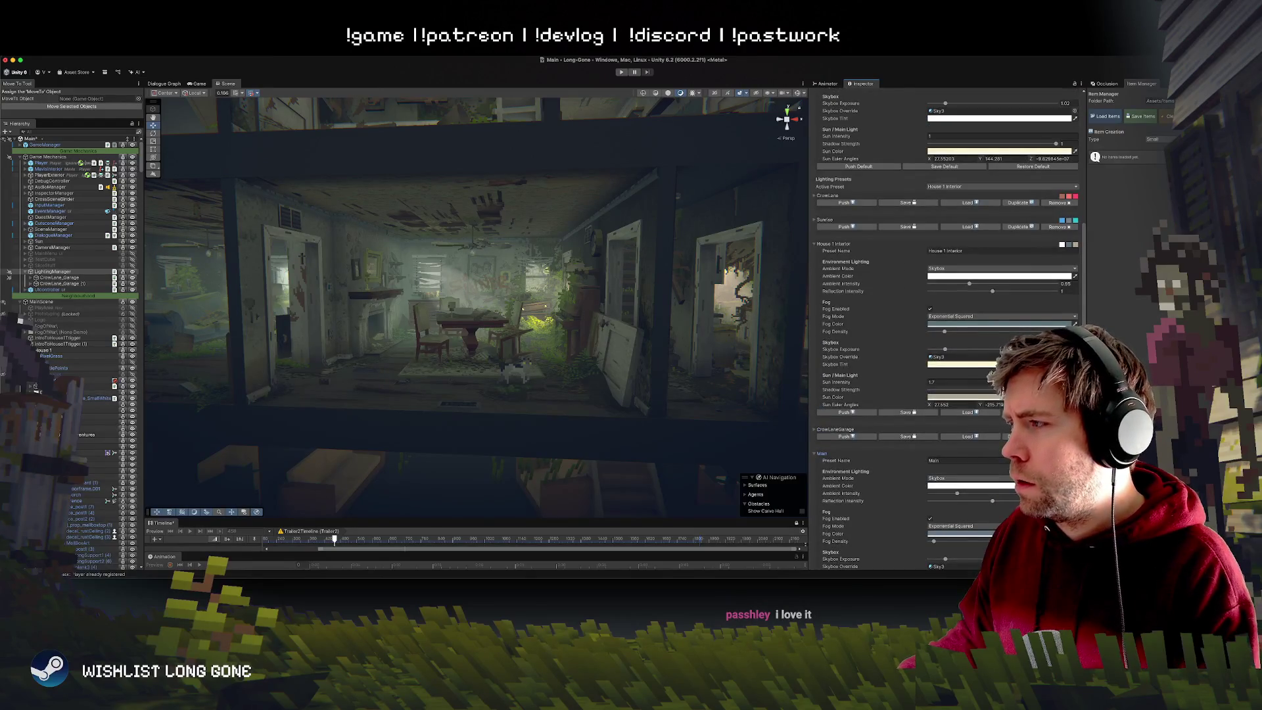
scroll(1070, 288, down, 4)
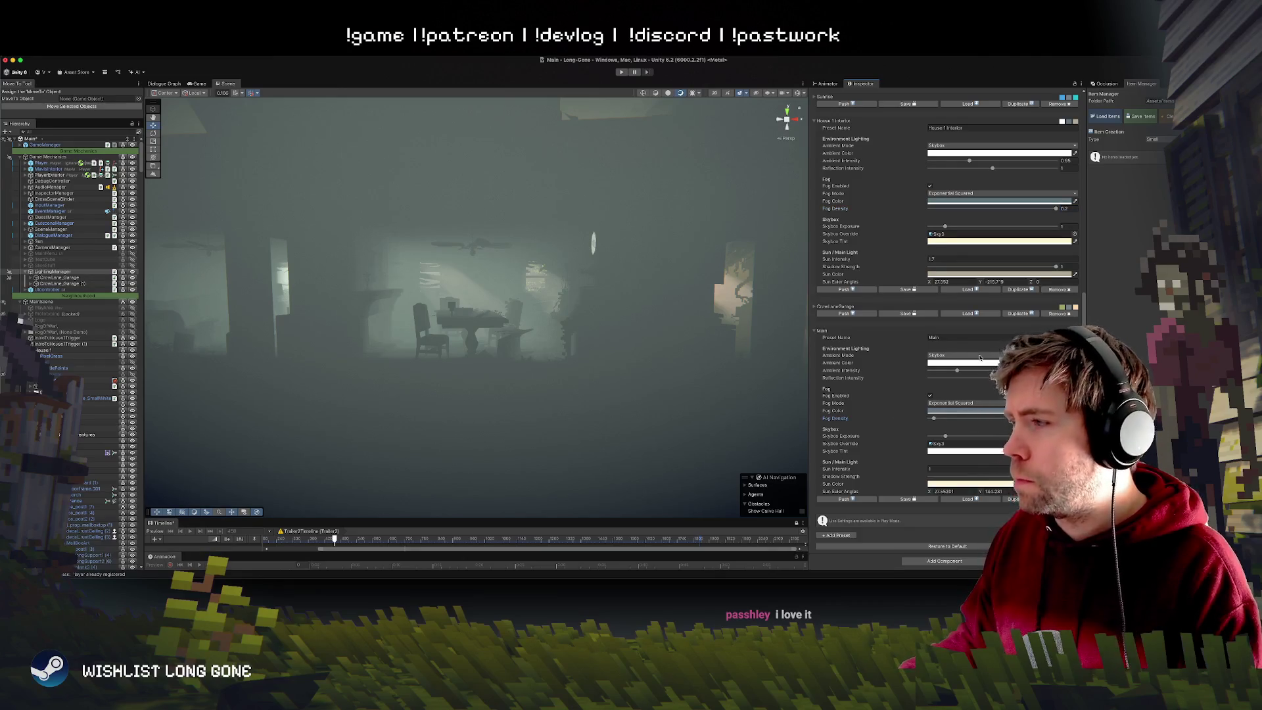
Set House 1 Interior Fog Density to 0.007, then raise it slightly to about 0.028.
scroll(981, 358, up, 1)
click(1064, 237)
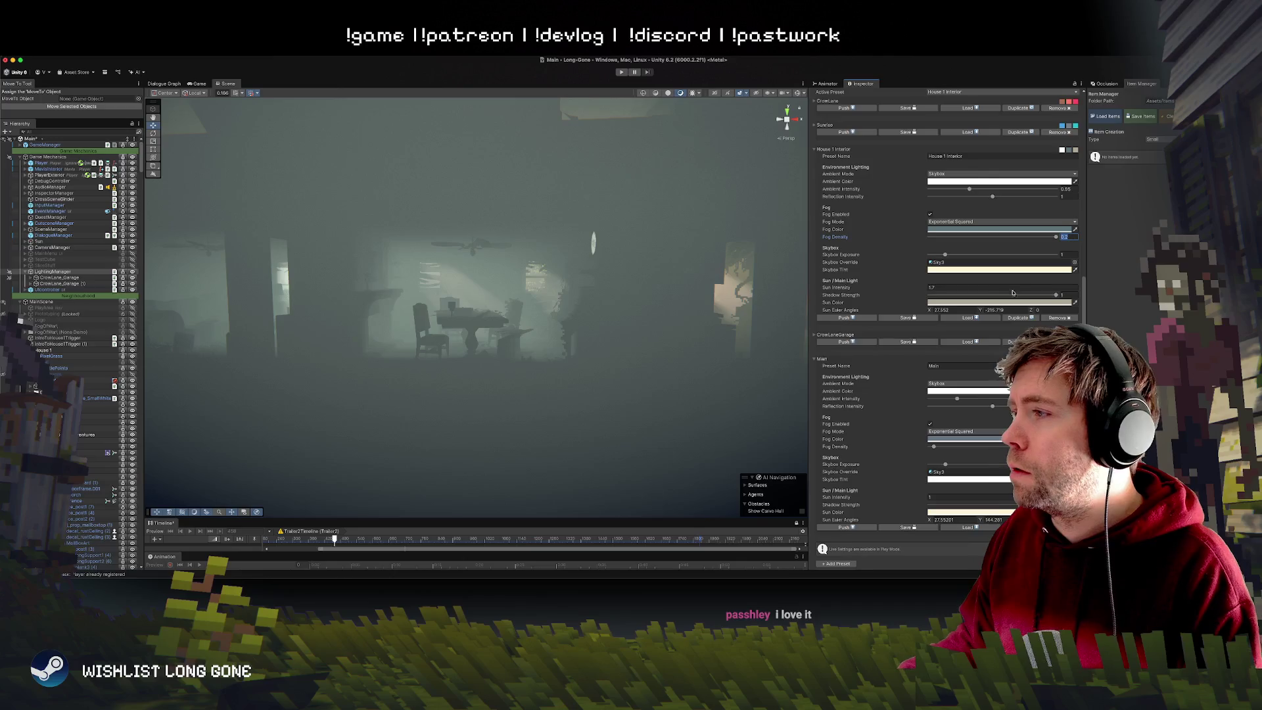
text(0.007)
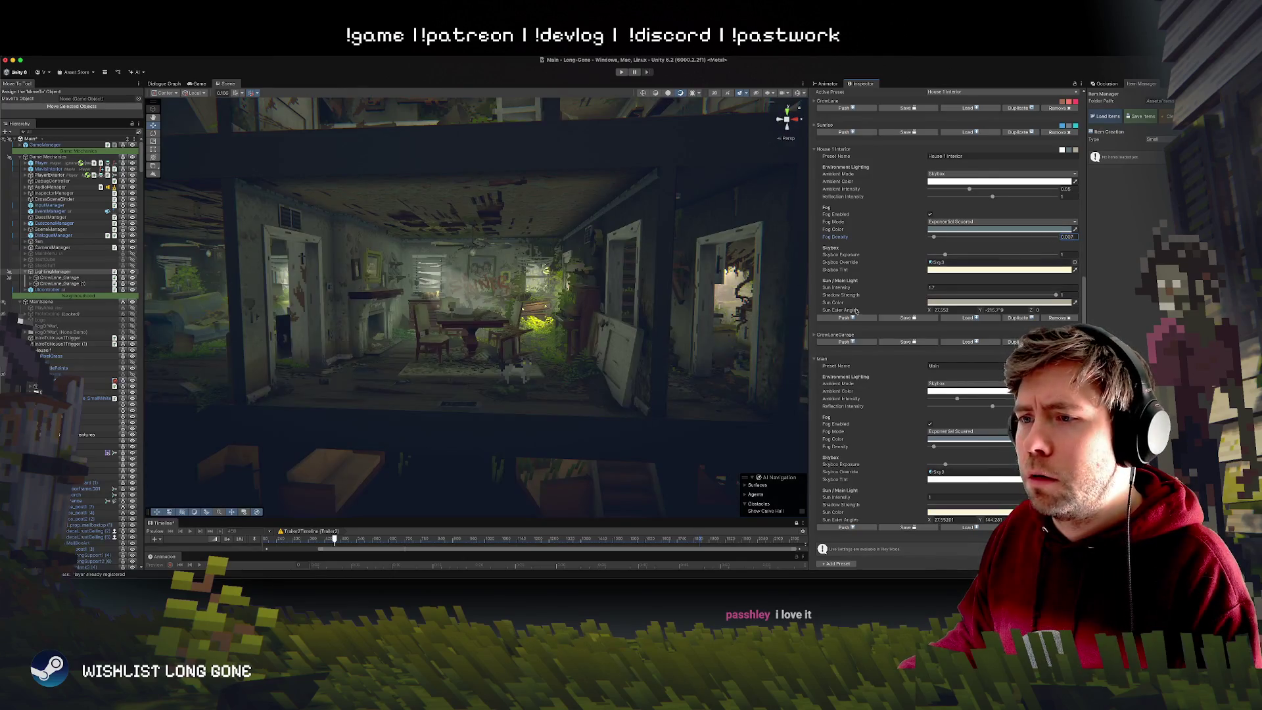
drag(934, 238, 943, 238)
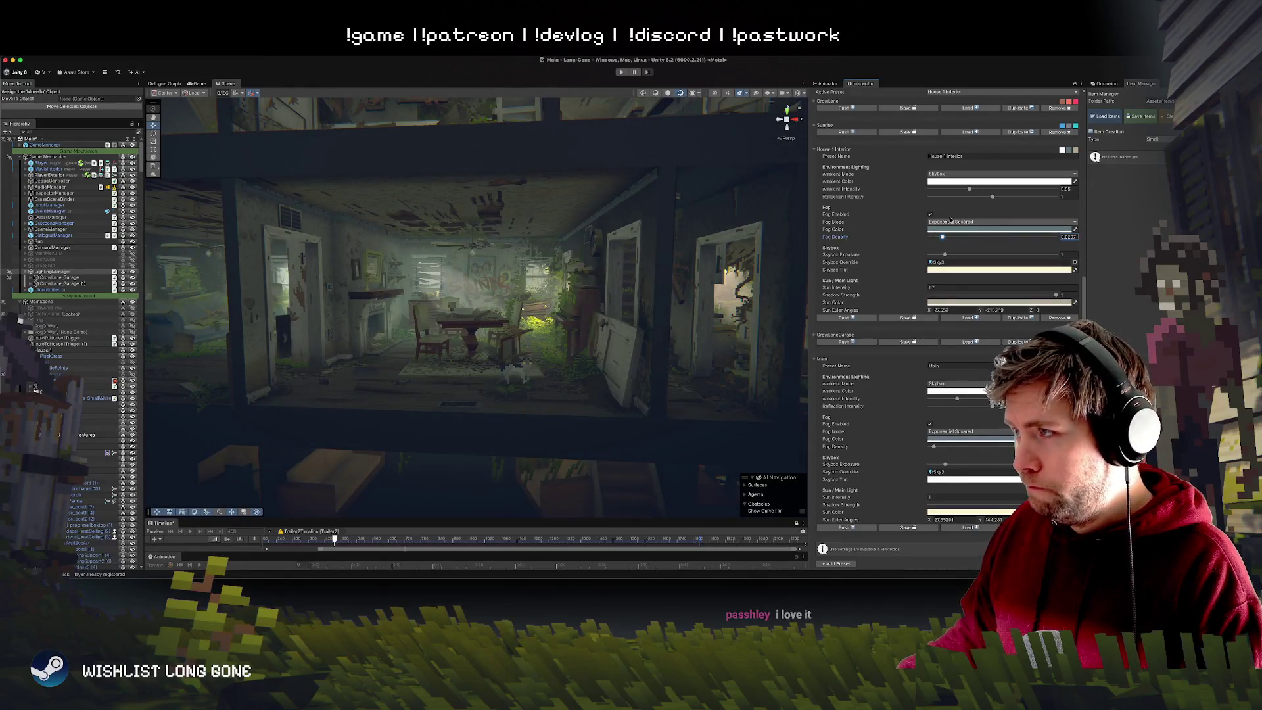
scroll(958, 225, up, 3)
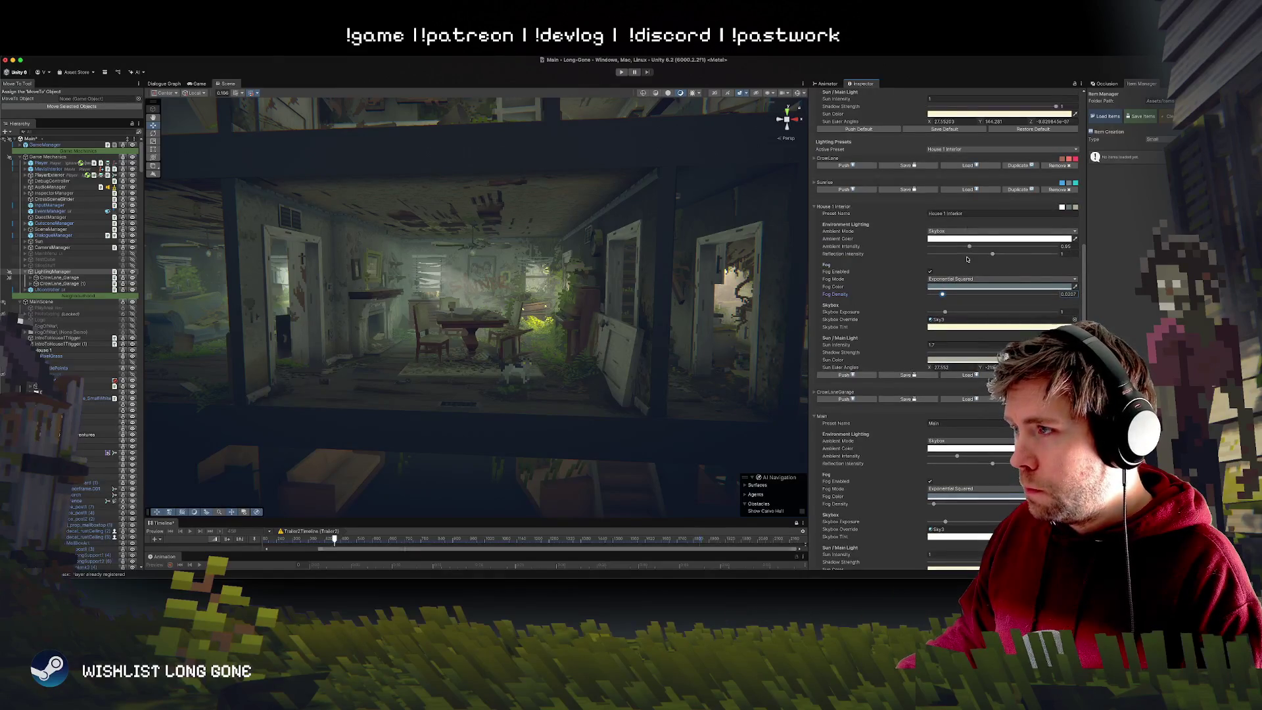
Lower House 1 Interior Ambient Intensity and fly the Scene camera toward the stairs.
drag(968, 247, 965, 249)
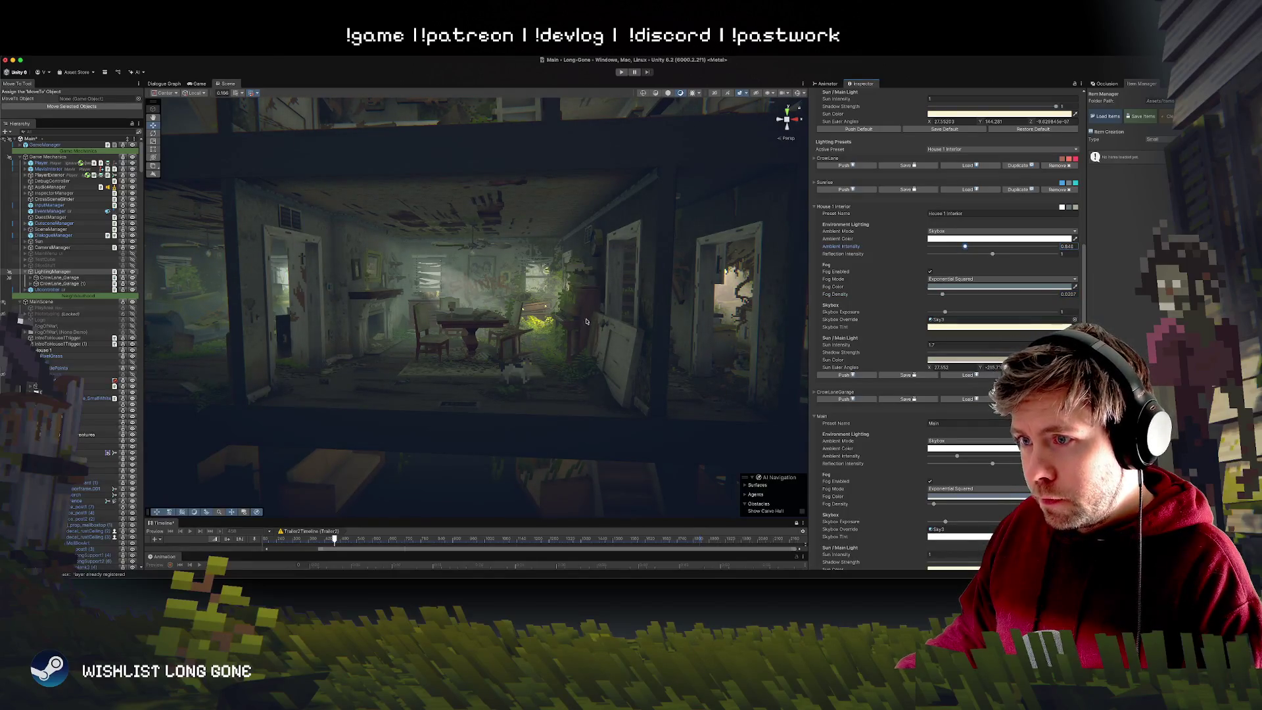
key(w)
key(d)
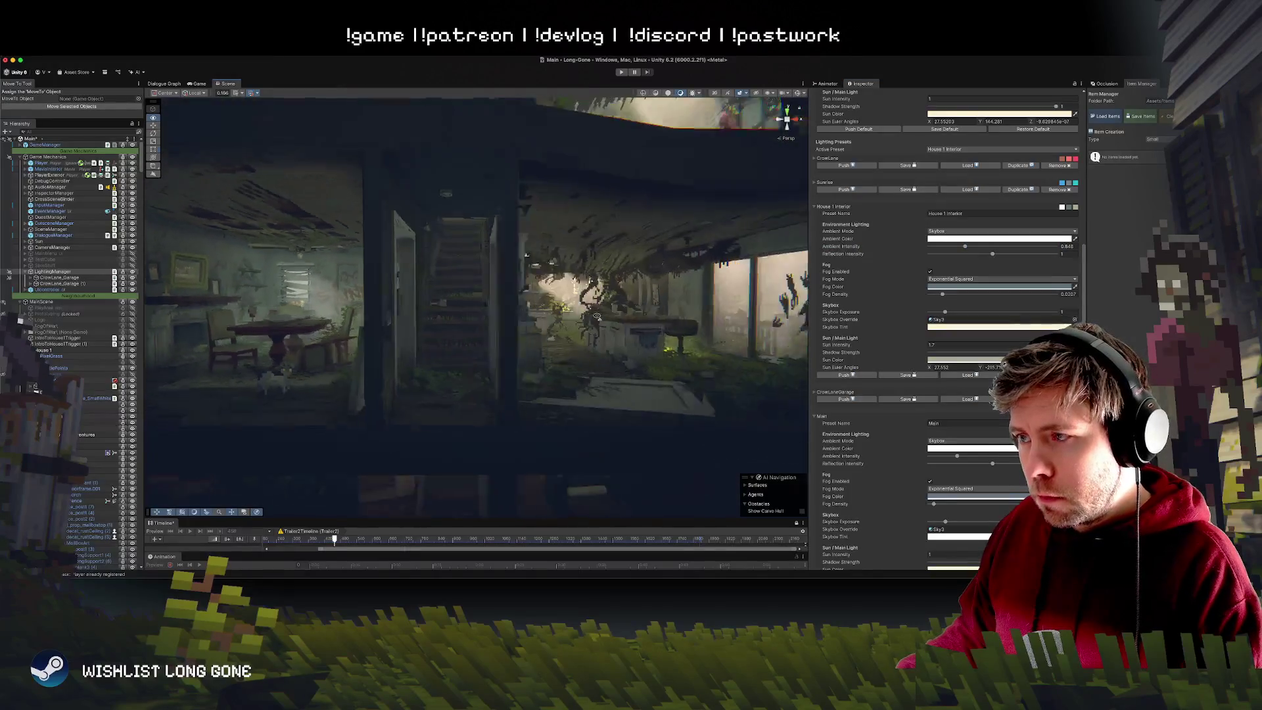
Pull back to show both floors, frame the dining room, and orbit the interior.
key(s)
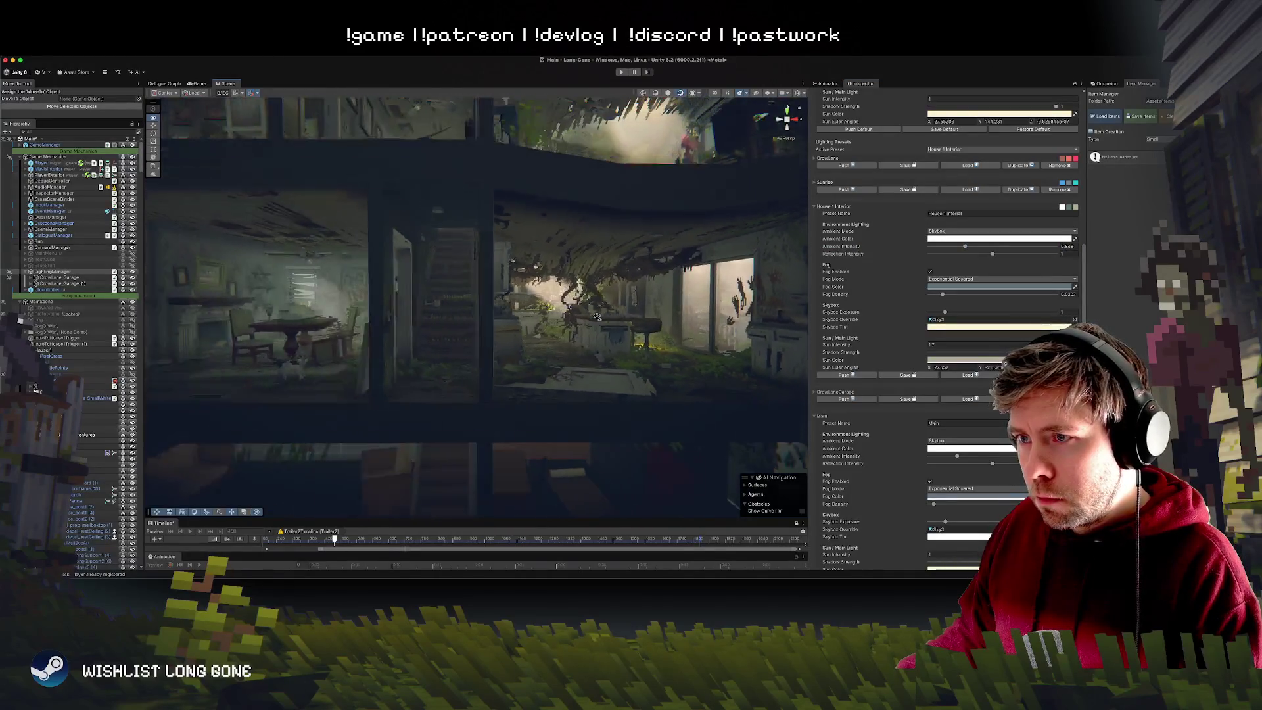
key(a)
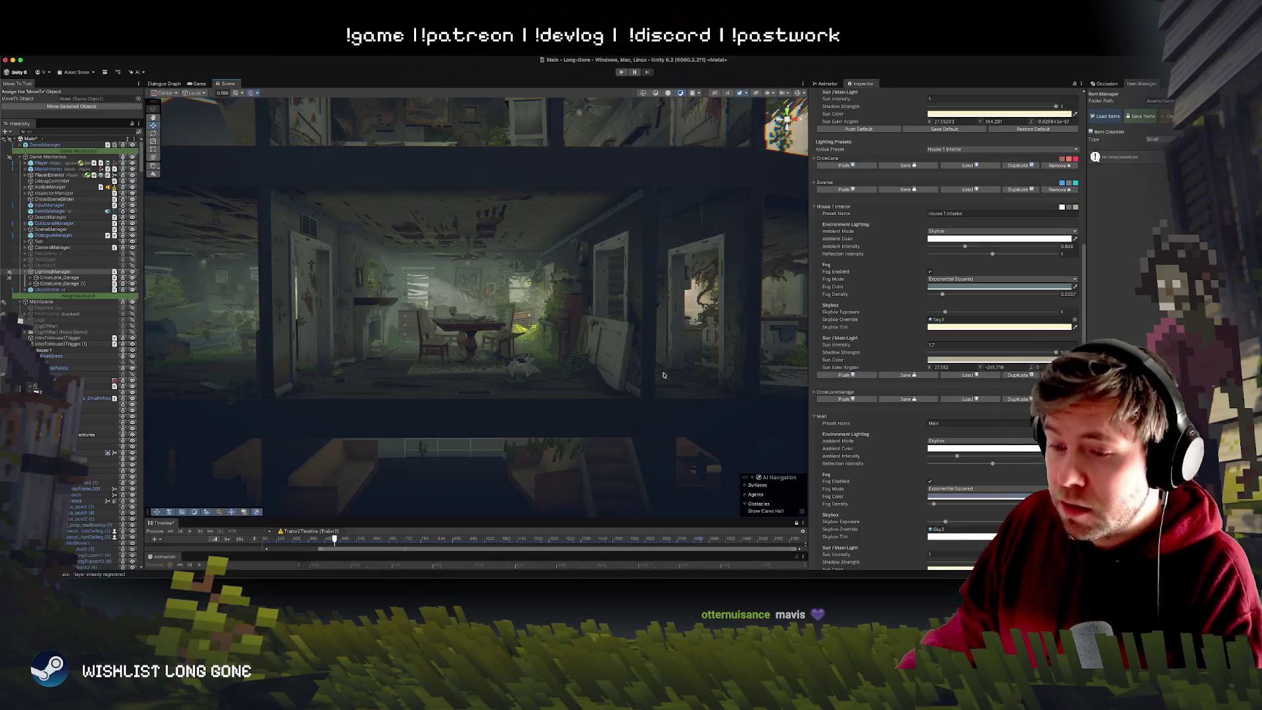
drag(578, 386, 569, 380)
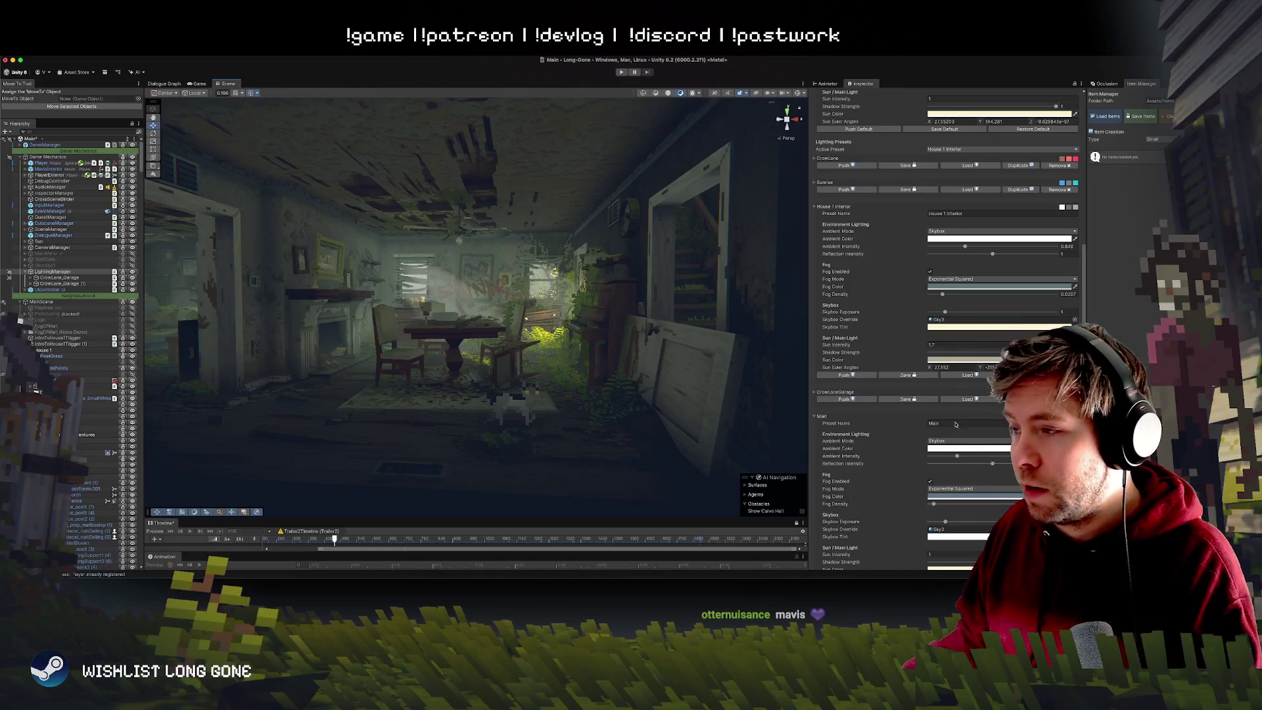
scroll(888, 444, down, 3)
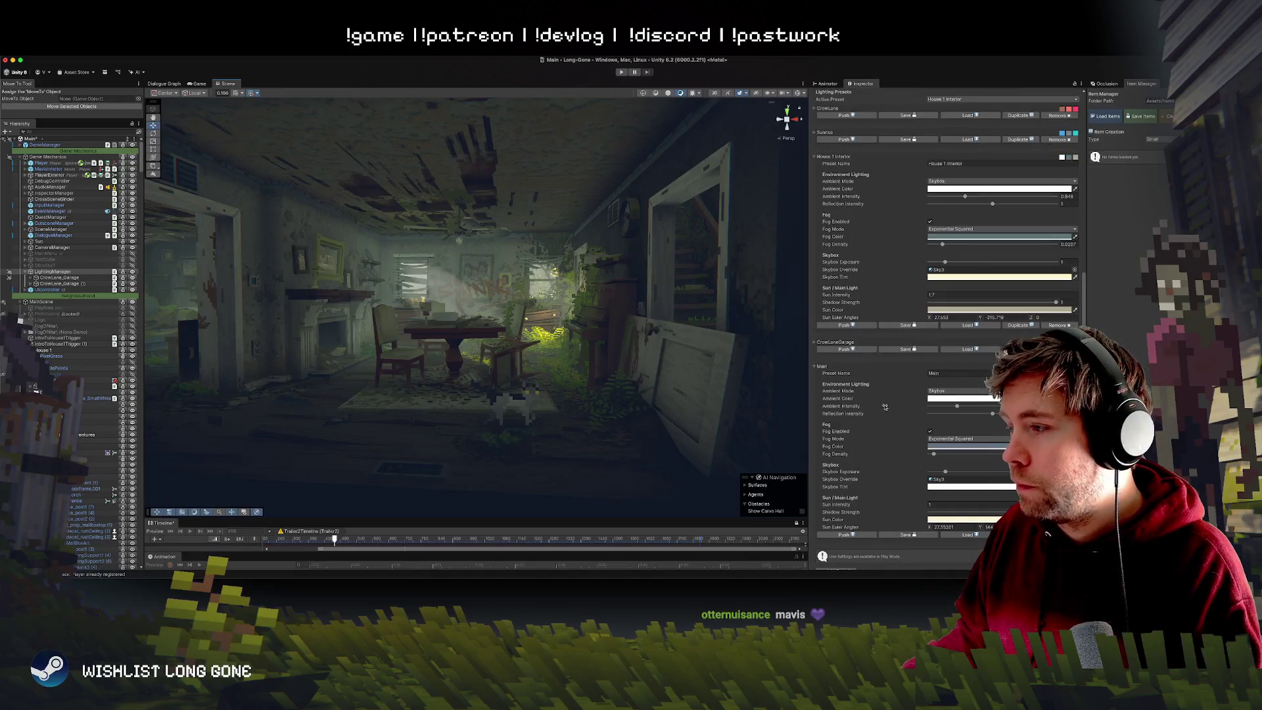
Pick a slightly darker House 1 Interior Skybox Tint colour in the colour picker.
click(962, 277)
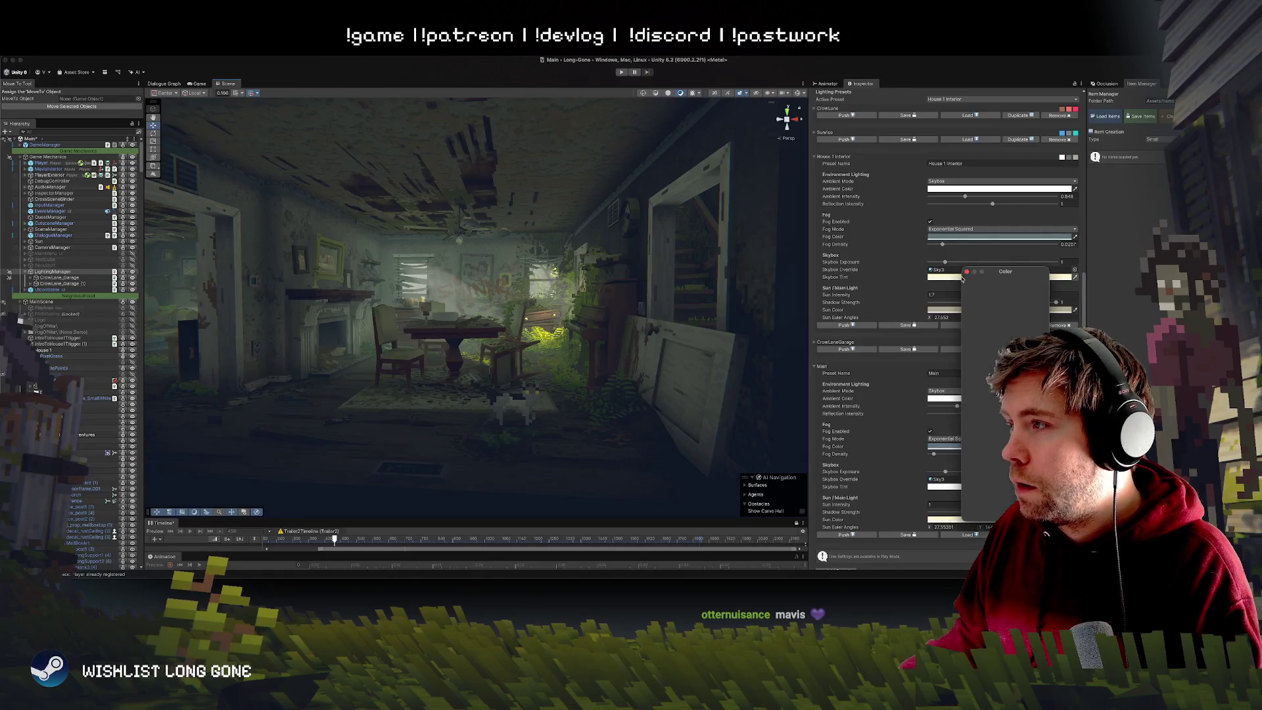
mouse_move(999, 331)
mouse_down()
mouse_move(969, 337)
mouse_move(1010, 331)
mouse_move(959, 307)
mouse_up()
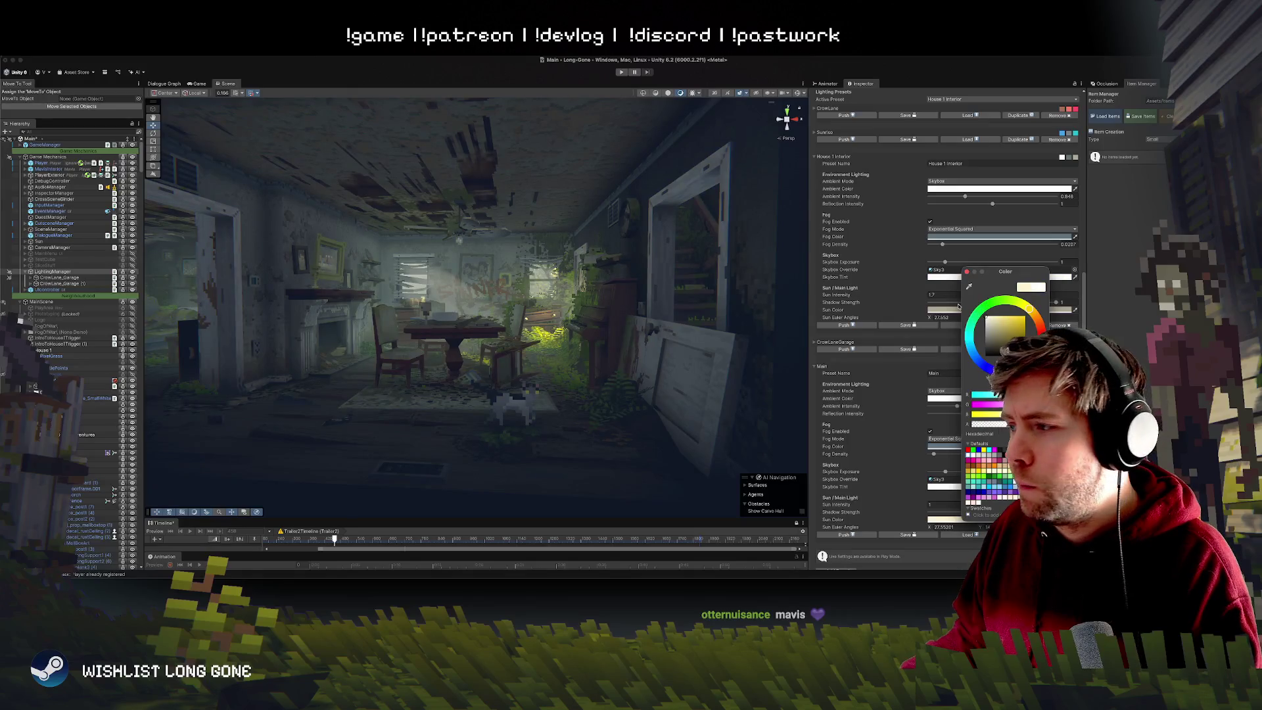
drag(960, 311, 961, 323)
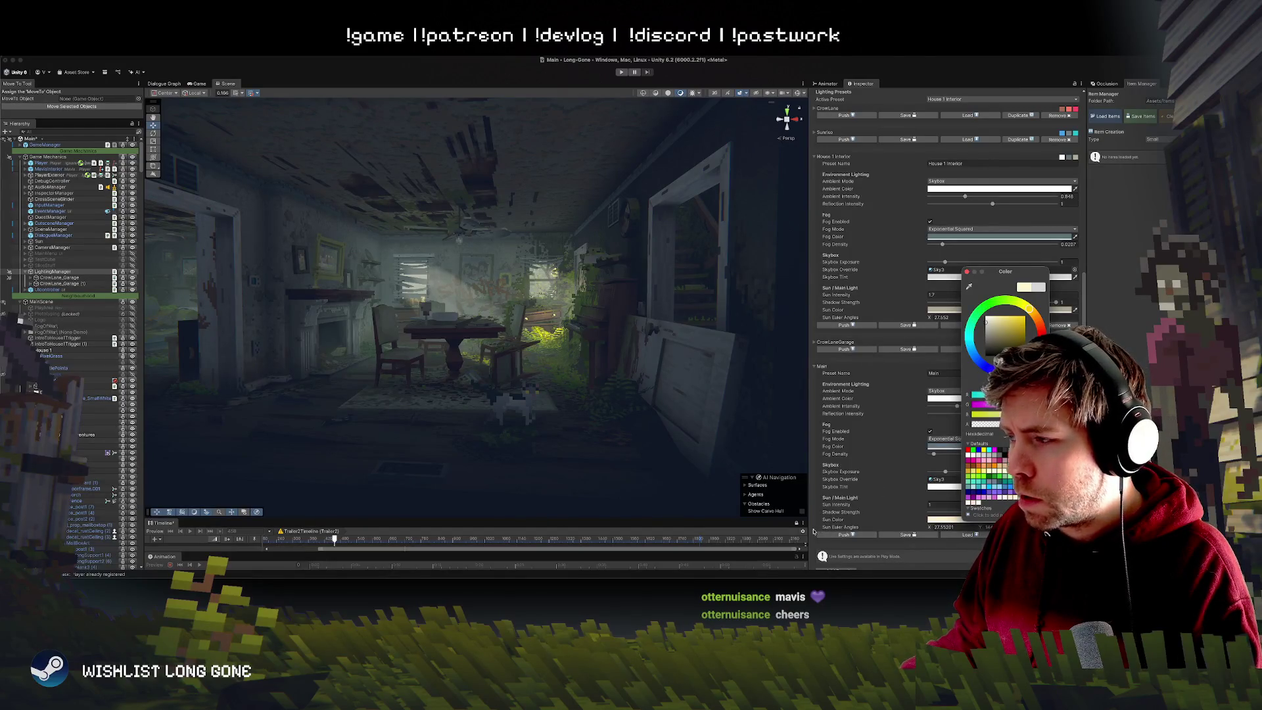
click(961, 500)
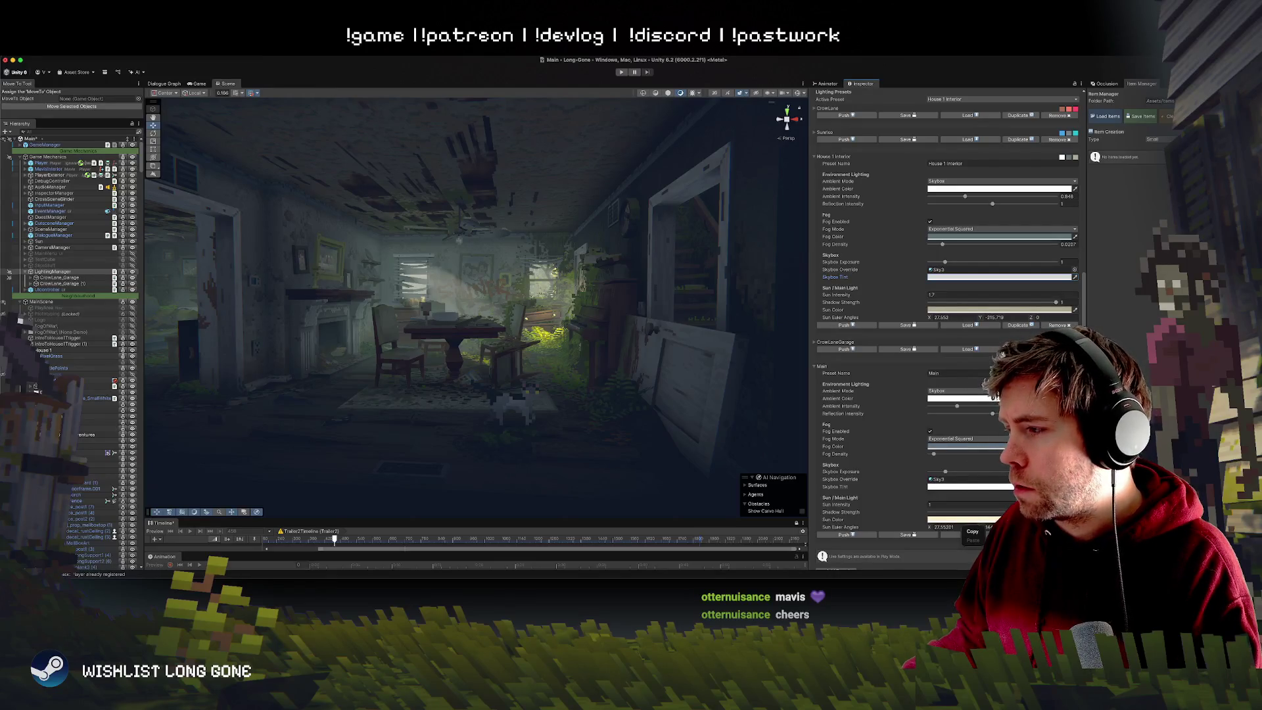
Restore the House 1 Interior sun colour, raise sun intensity, adjust shadow strength, and save the preset.
click(961, 317)
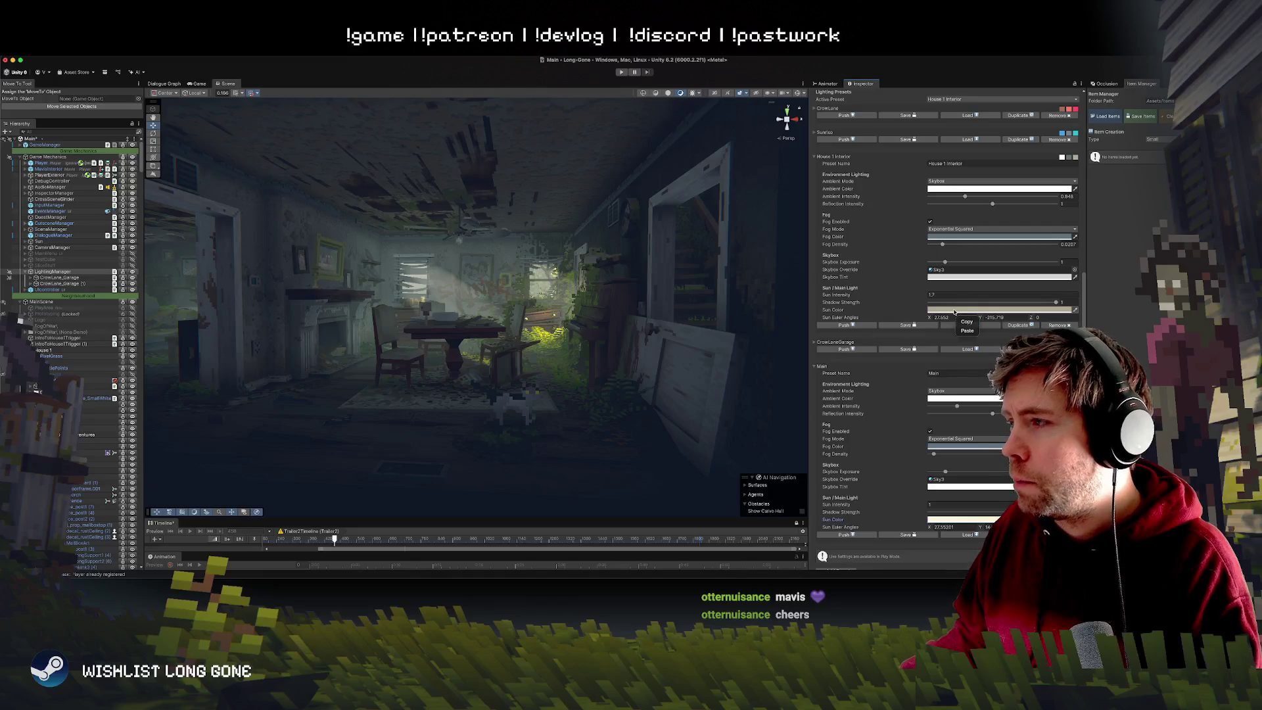
click(967, 327)
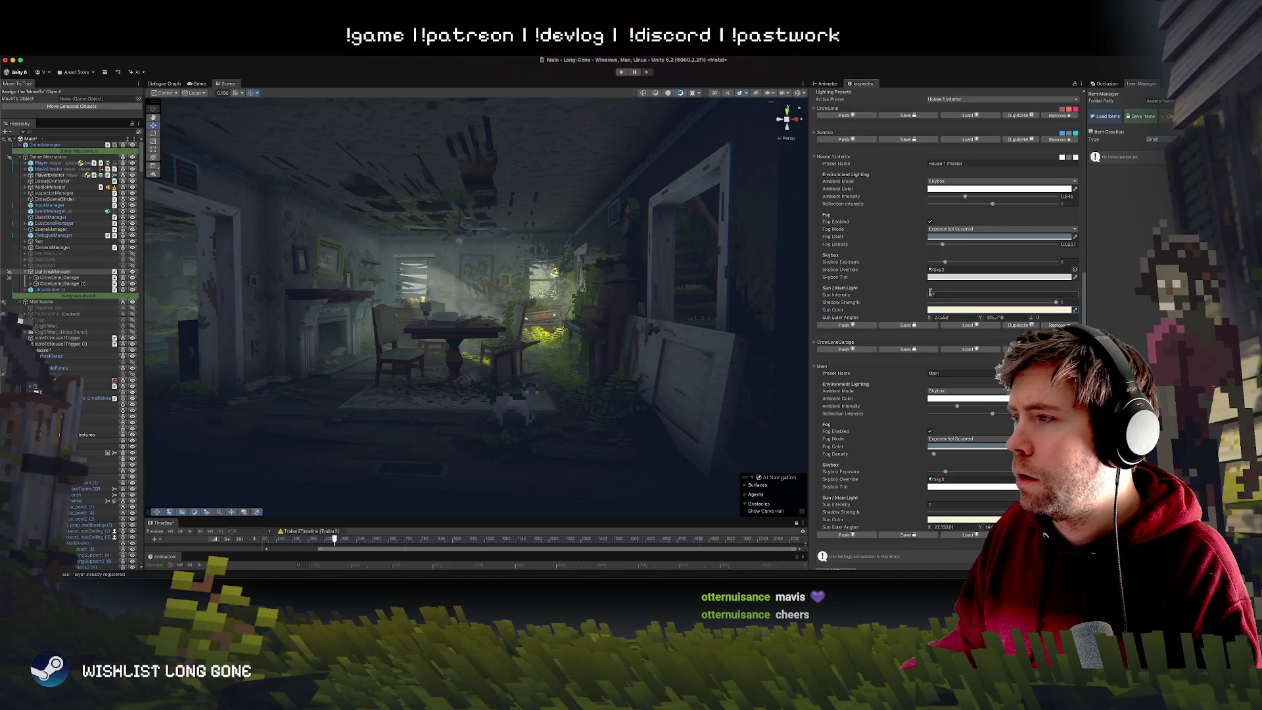
drag(881, 296, 922, 297)
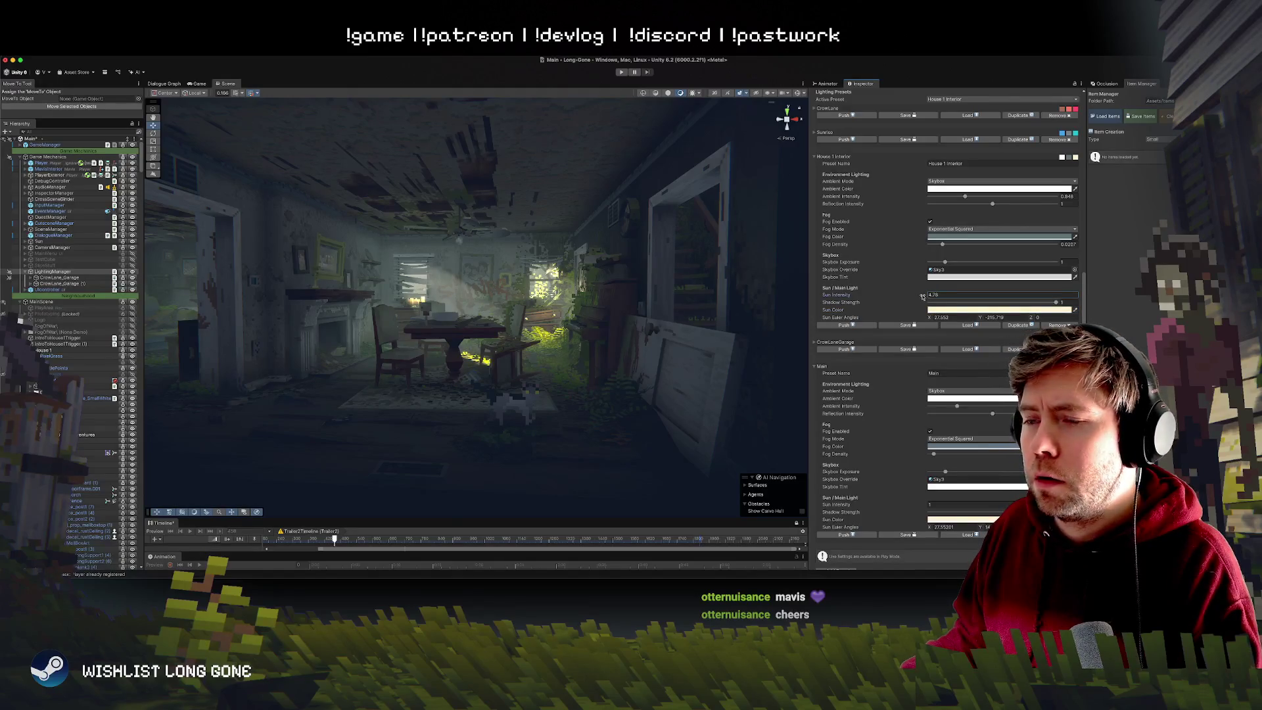
mouse_move(1056, 304)
mouse_down()
mouse_move(1012, 304)
mouse_move(1093, 304)
mouse_move(950, 304)
mouse_move(1077, 302)
mouse_up()
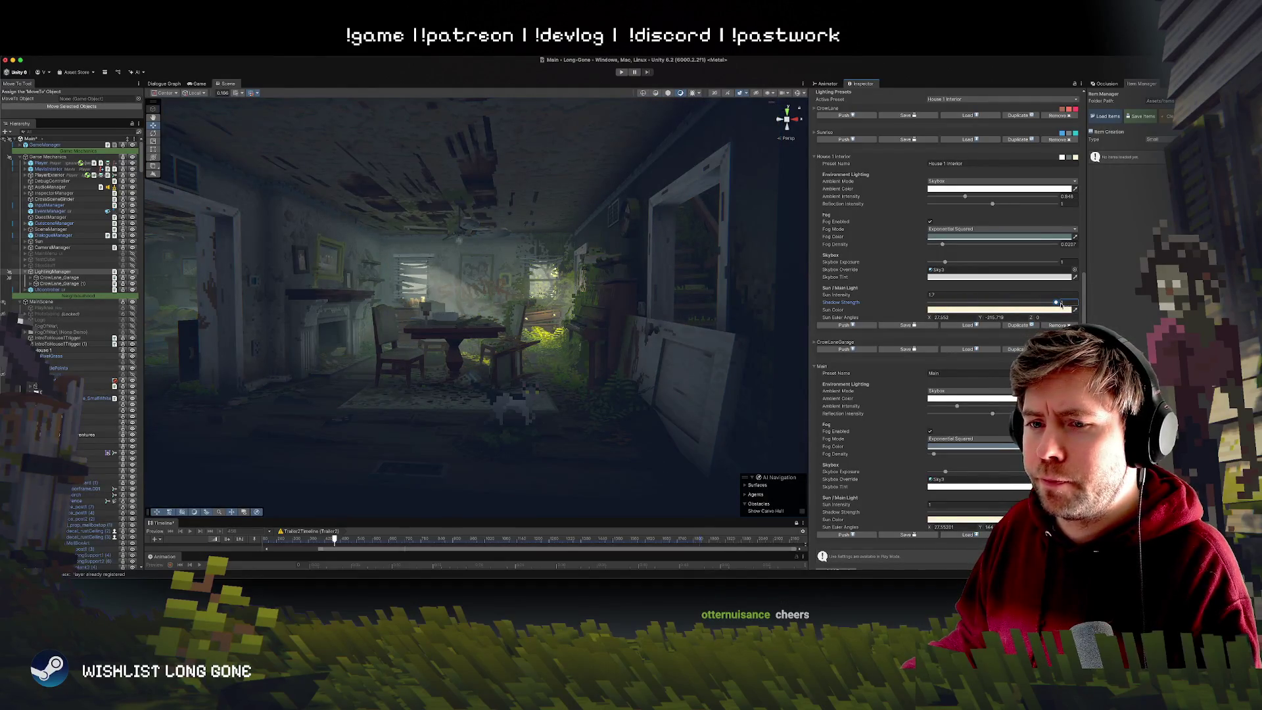
drag(631, 355, 634, 366)
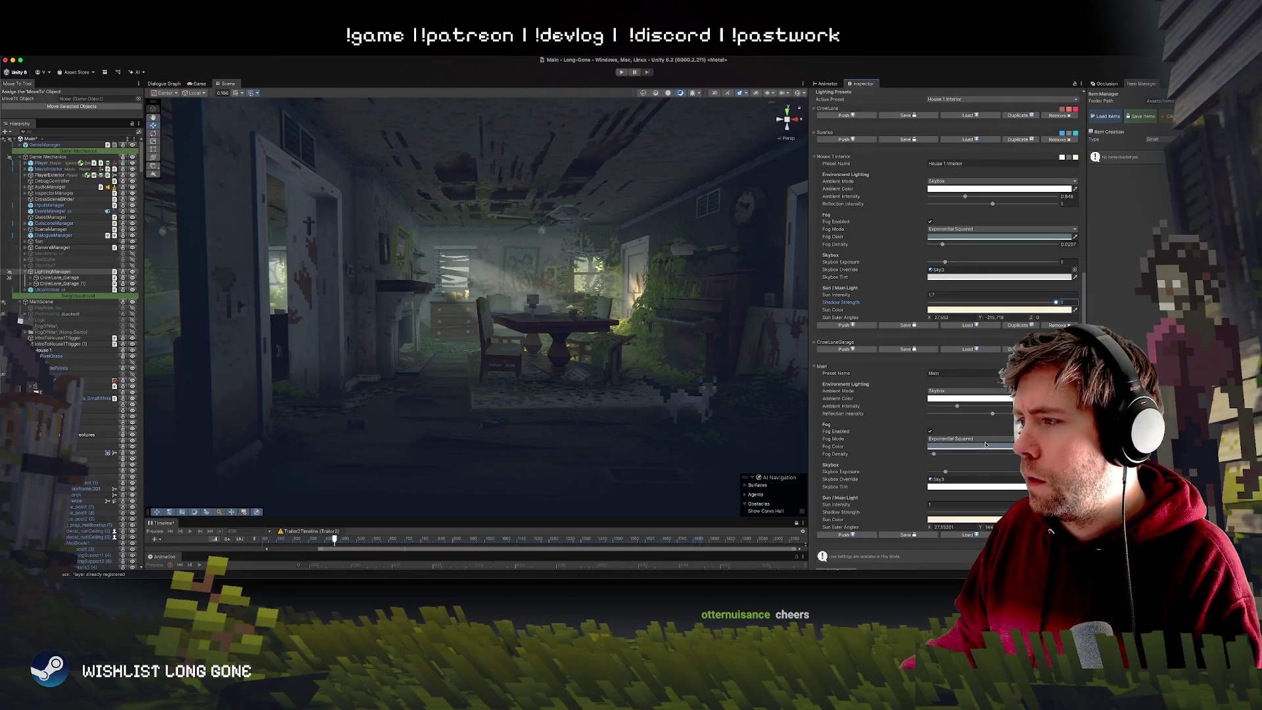
click(951, 236)
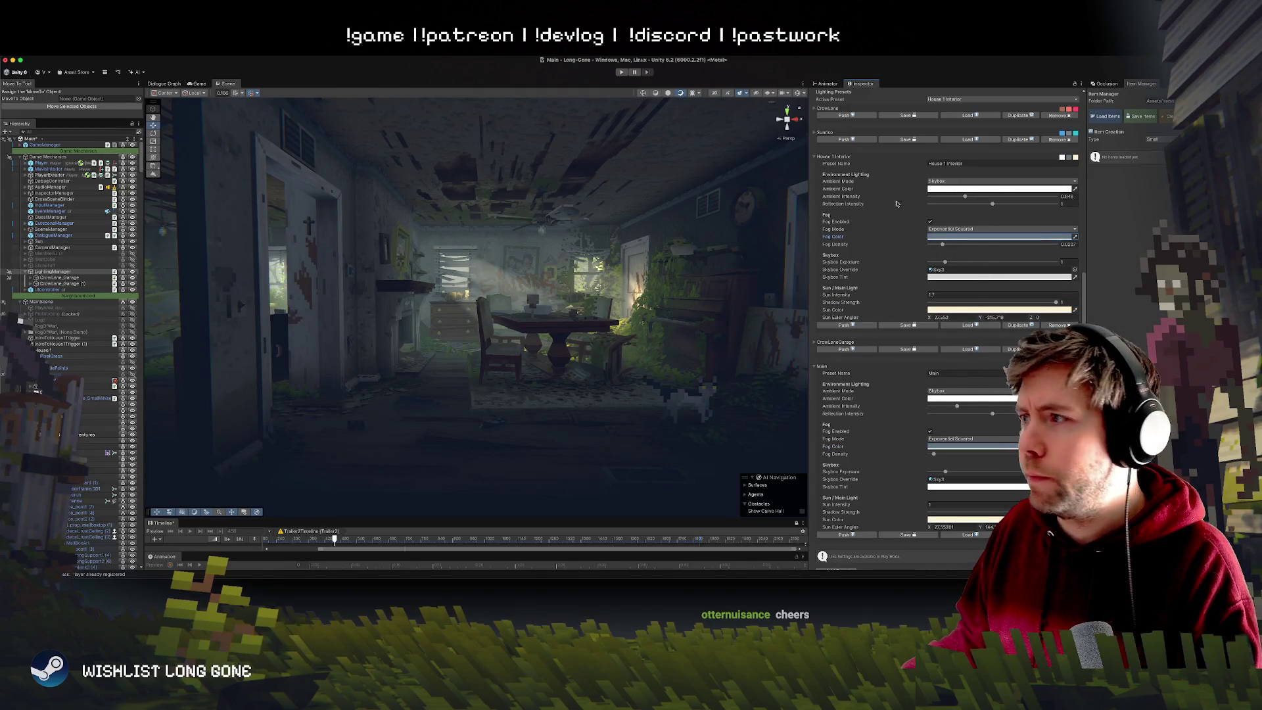
click(906, 325)
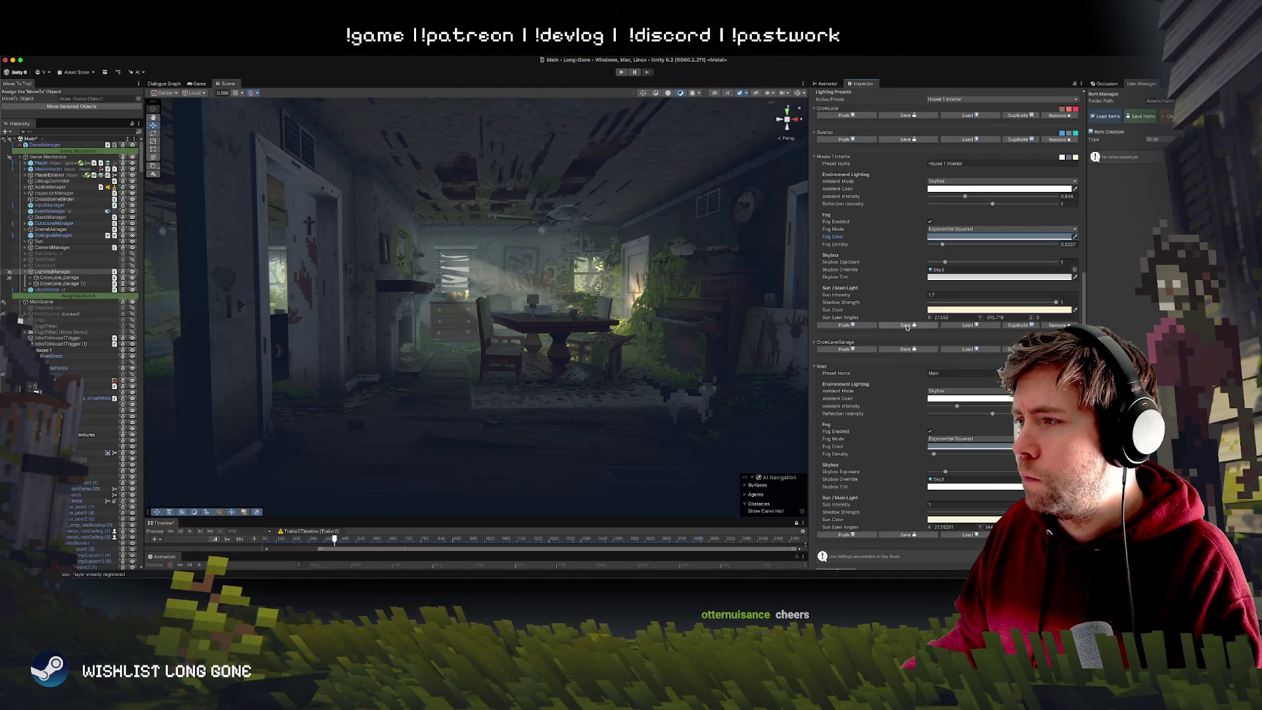
Overwrite the saved House 1 Interior preset and compare it against the CrowLaneGarage lighting.
click(657, 236)
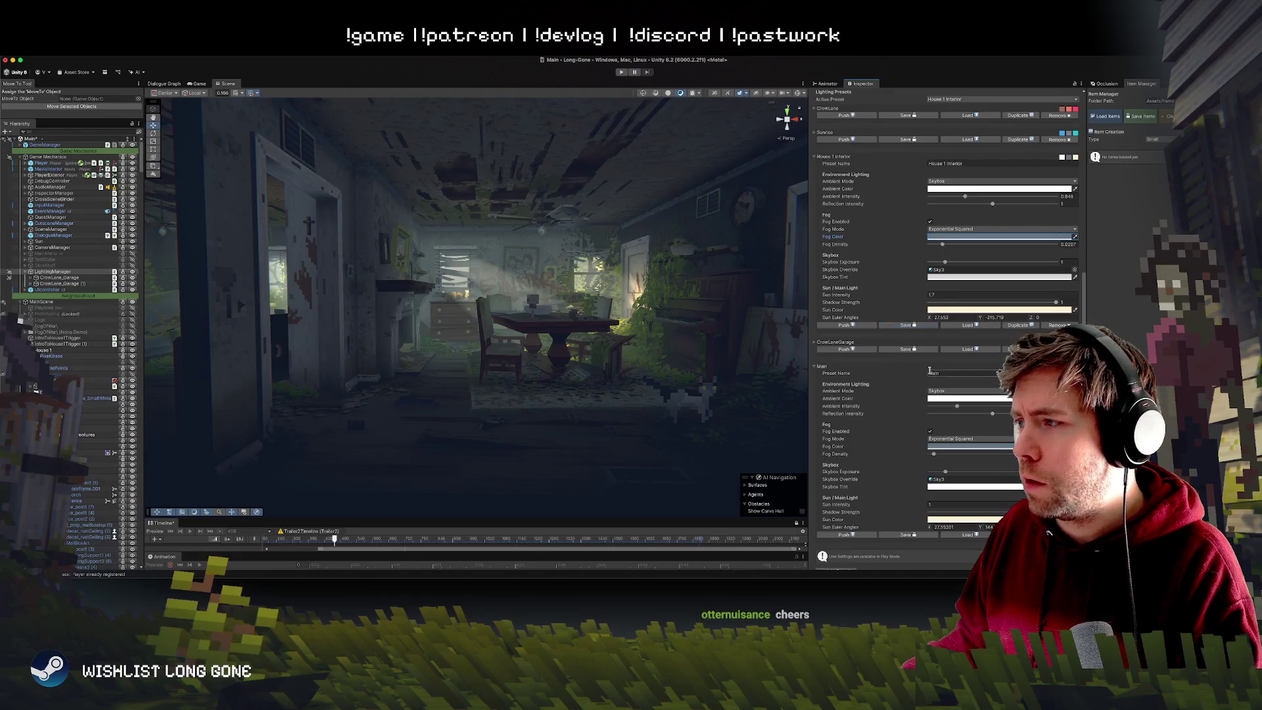
click(853, 351)
click(848, 324)
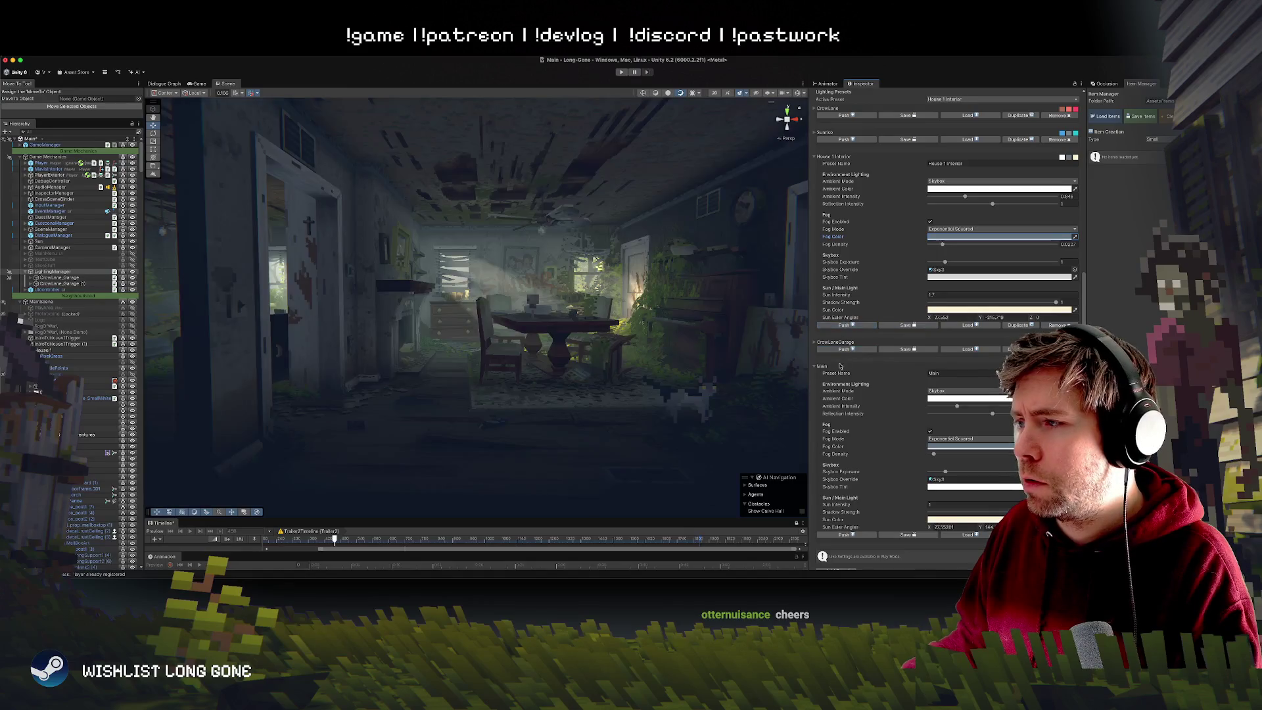
scroll(867, 384, down, 1)
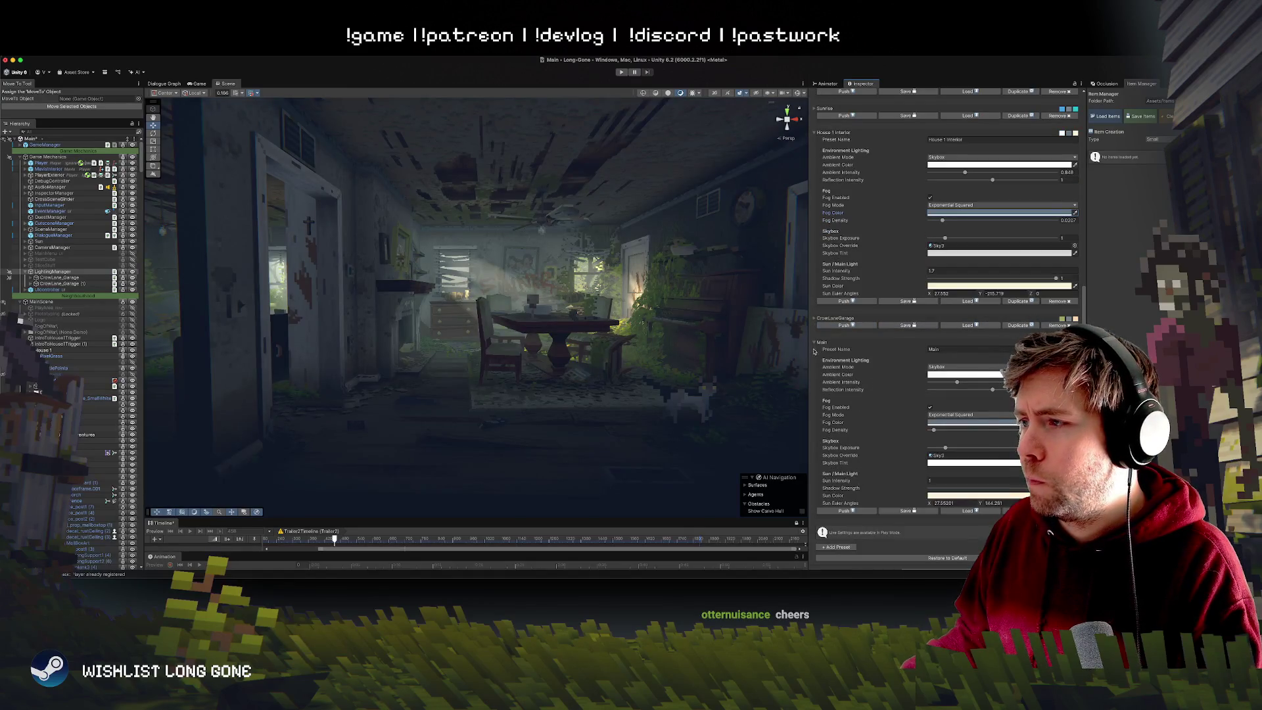
Toggle between Main and House 1 Interior lighting, then raise skybox exposure to 1.24.
click(845, 511)
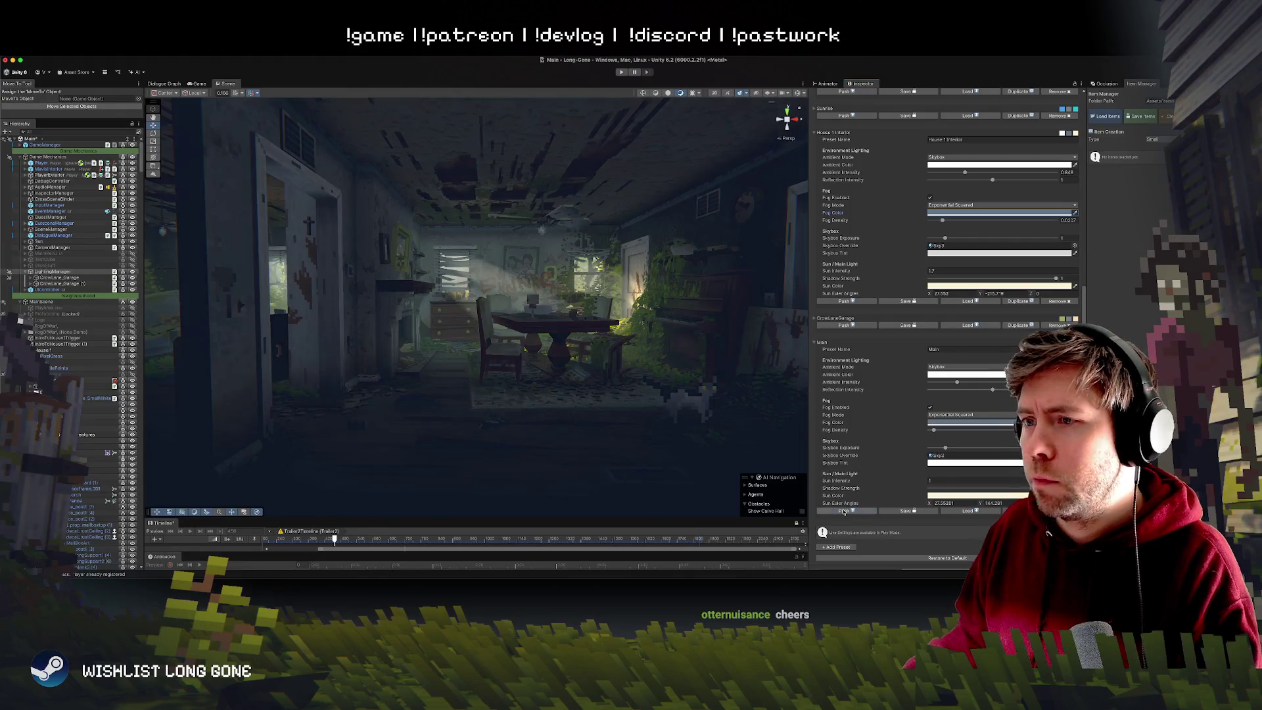
click(845, 301)
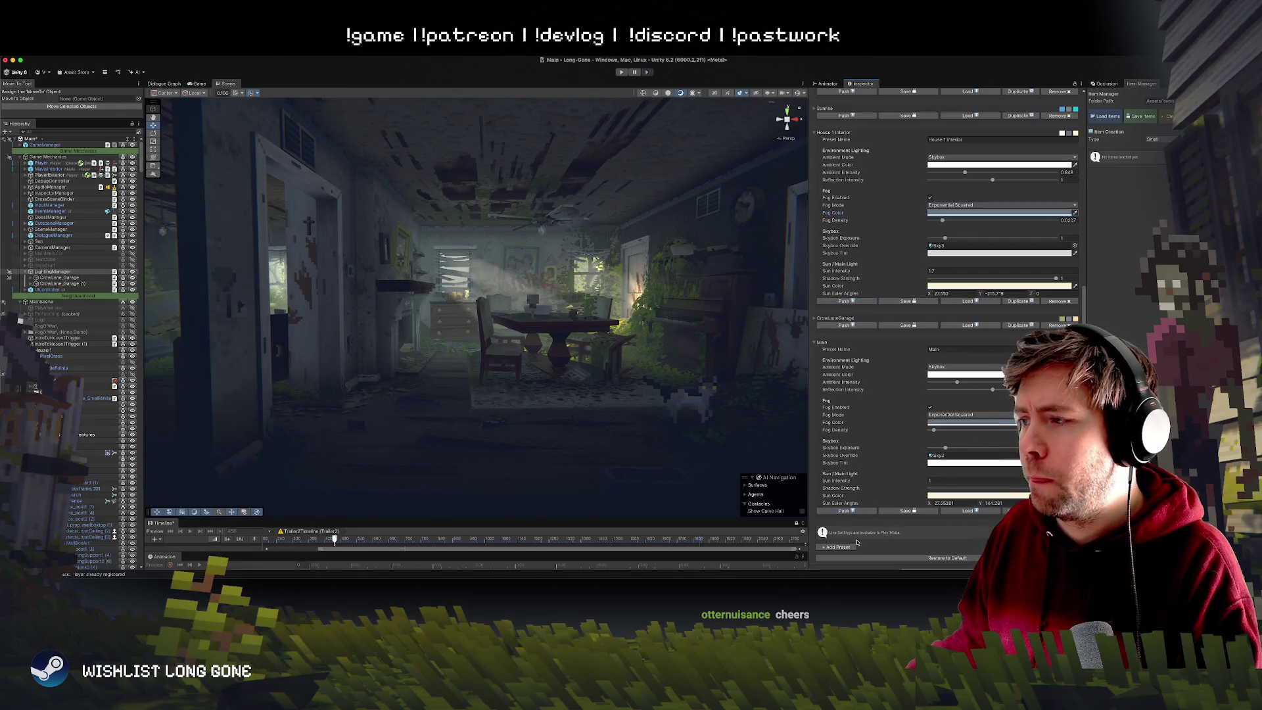
click(845, 511)
click(854, 301)
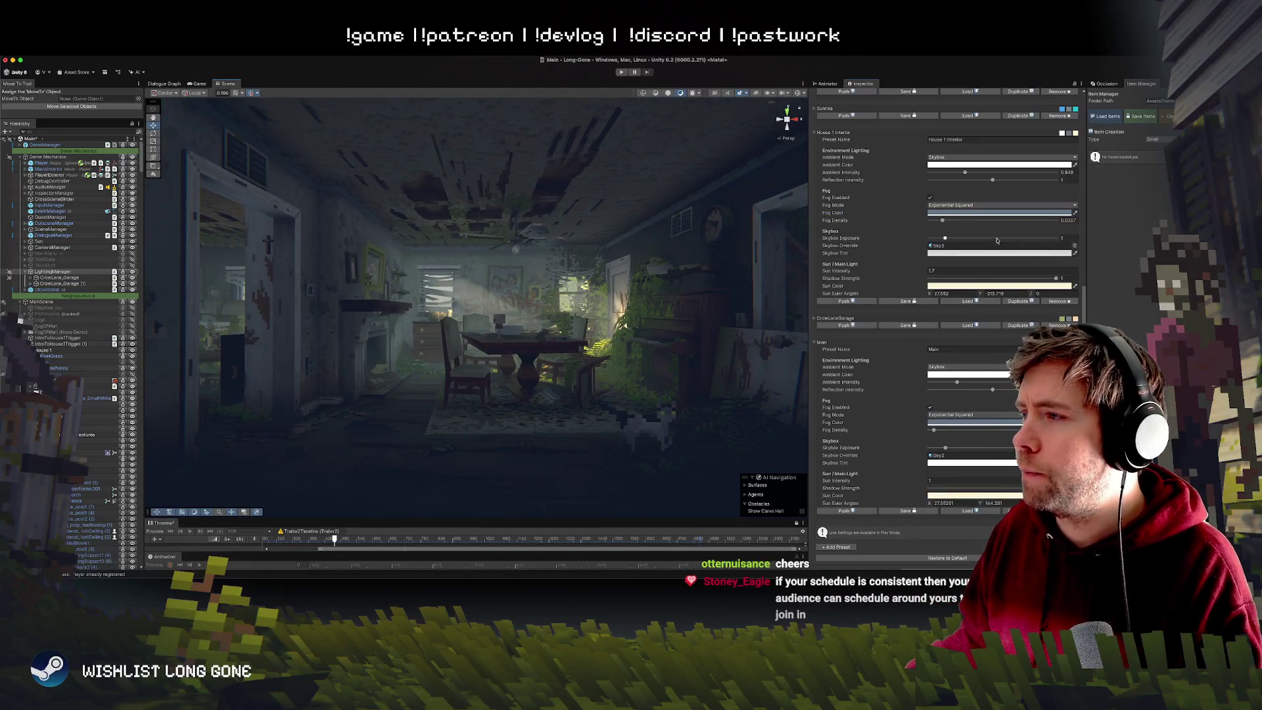
drag(946, 241, 947, 239)
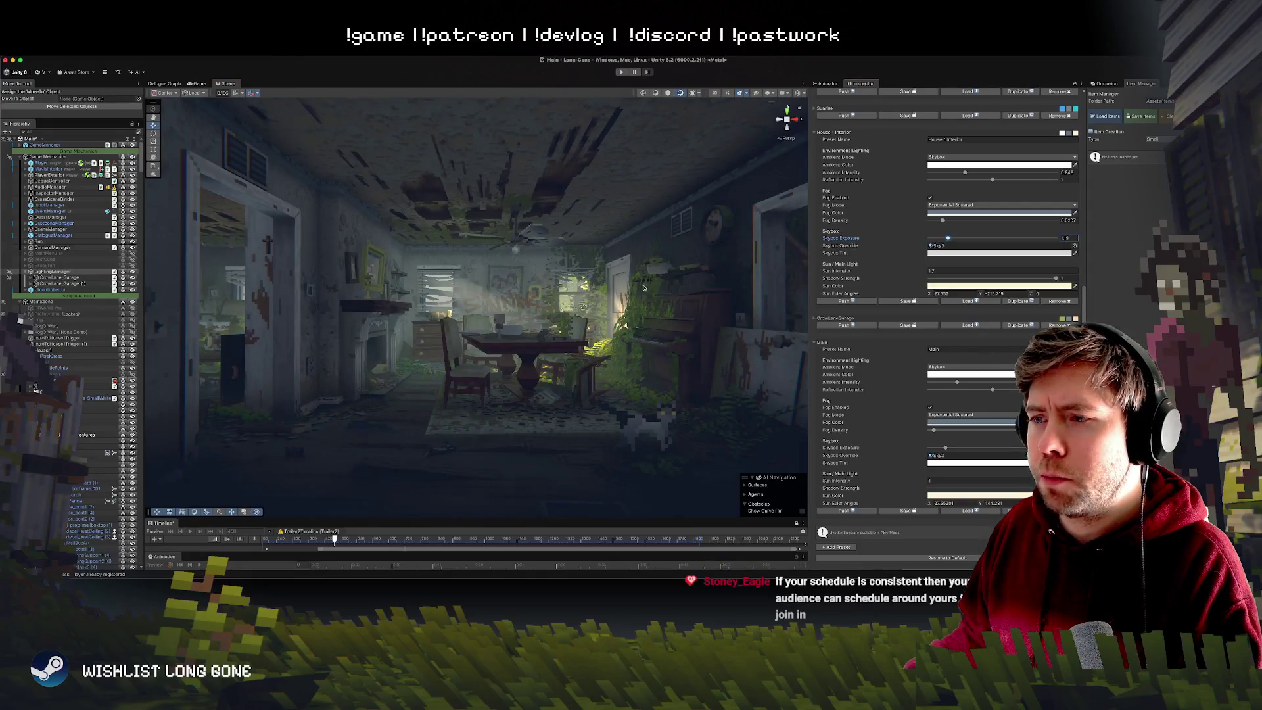
Fly the scene camera into the kitchen and lower skybox exposure to 0.88.
key(w)
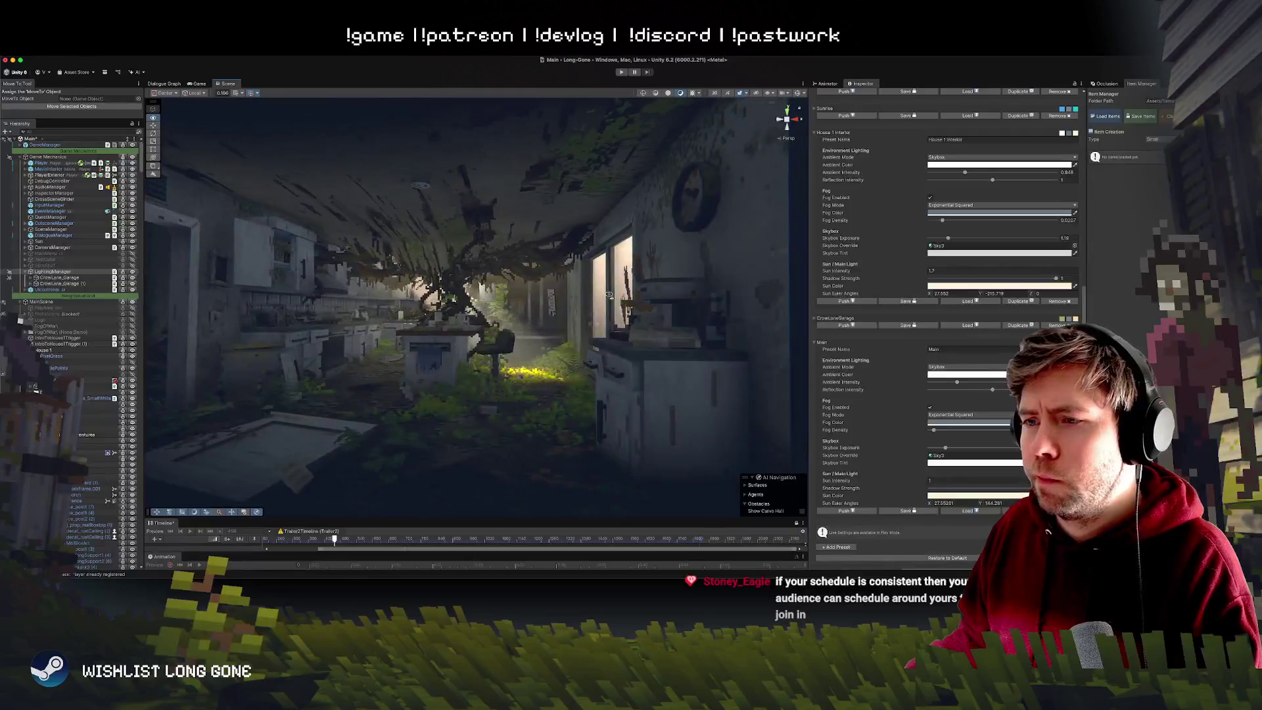
key(w)
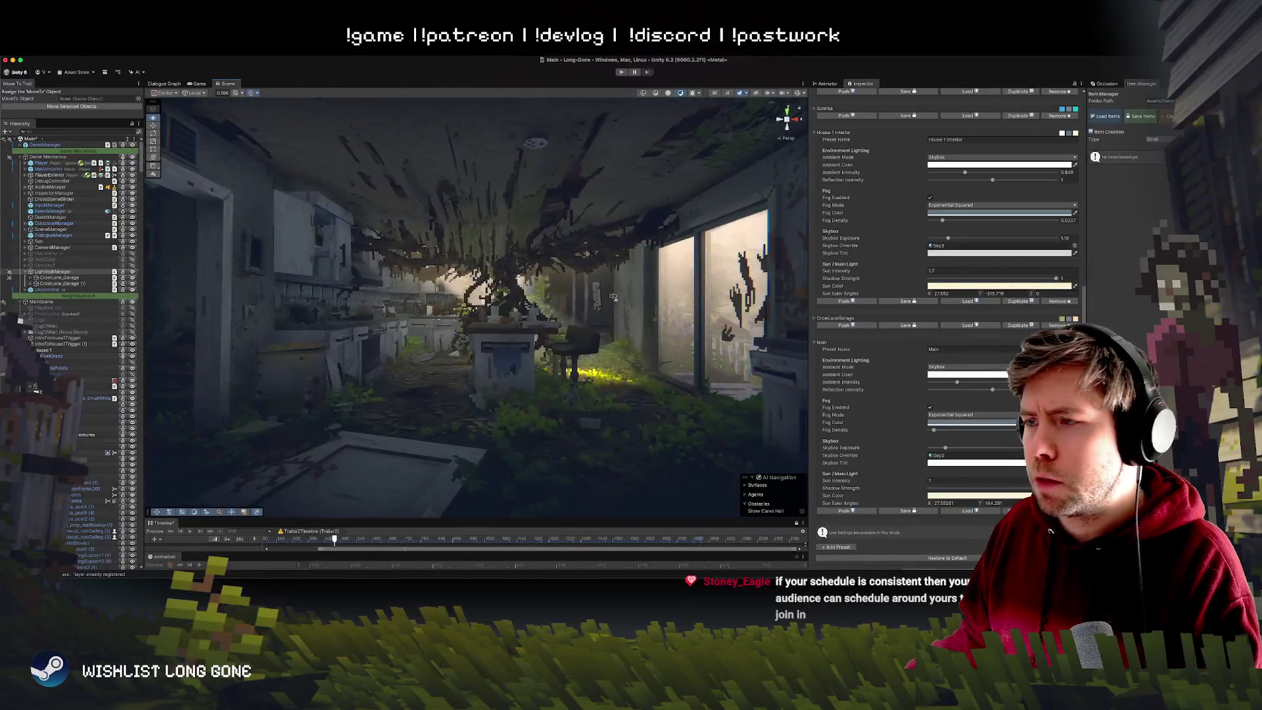
key(w)
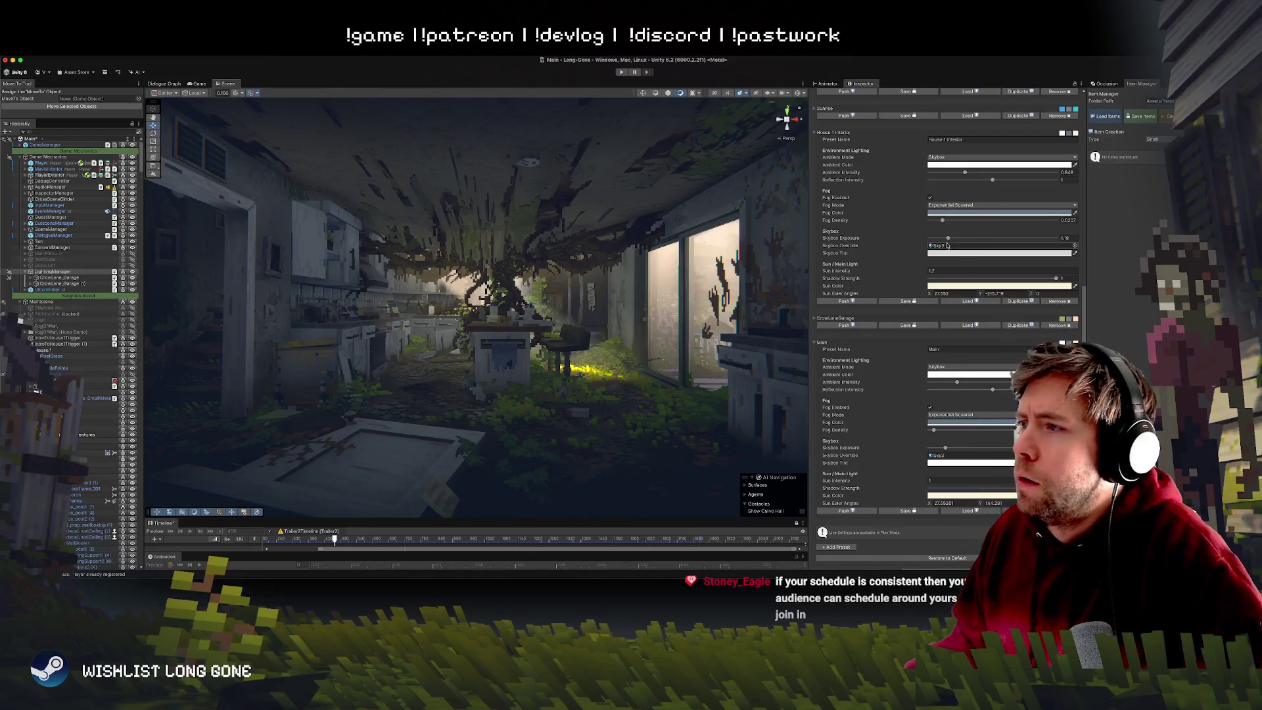
drag(944, 241, 942, 240)
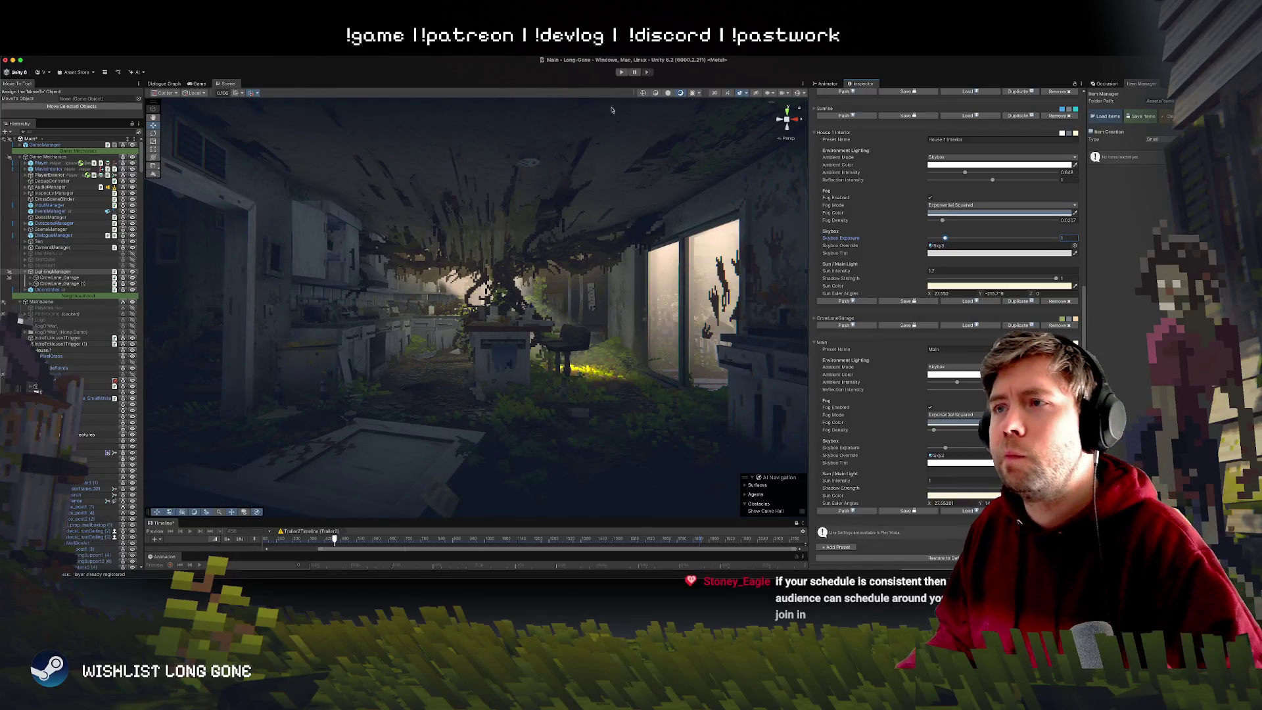
Start play mode and tune the fog density to 0.0083 while playing.
click(621, 71)
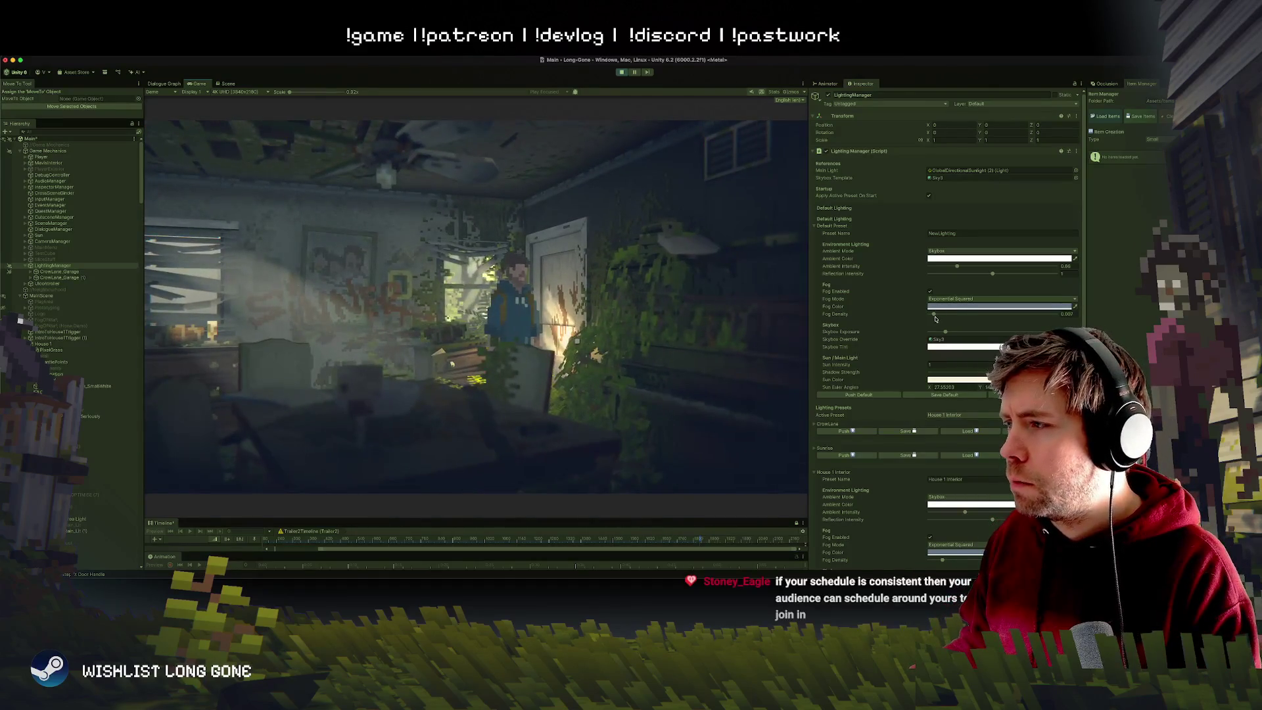
mouse_move(934, 316)
mouse_down()
mouse_move(971, 315)
mouse_move(920, 314)
mouse_up()
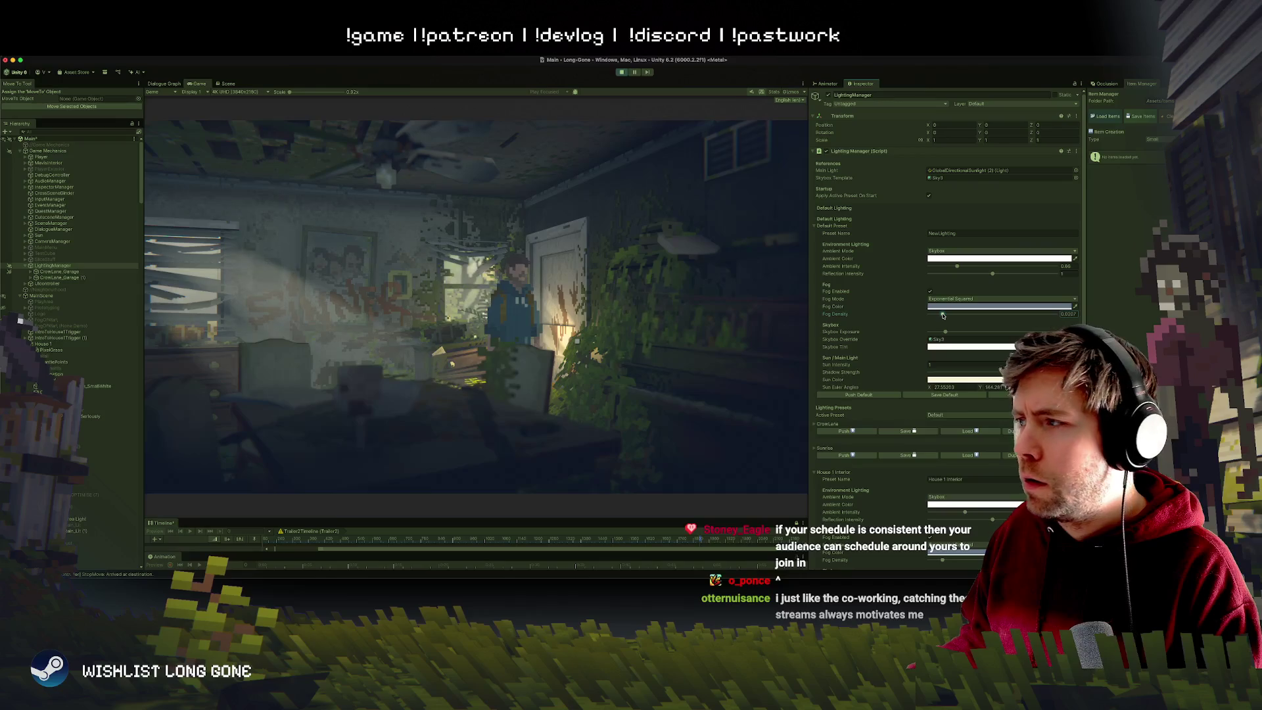
drag(930, 316, 935, 316)
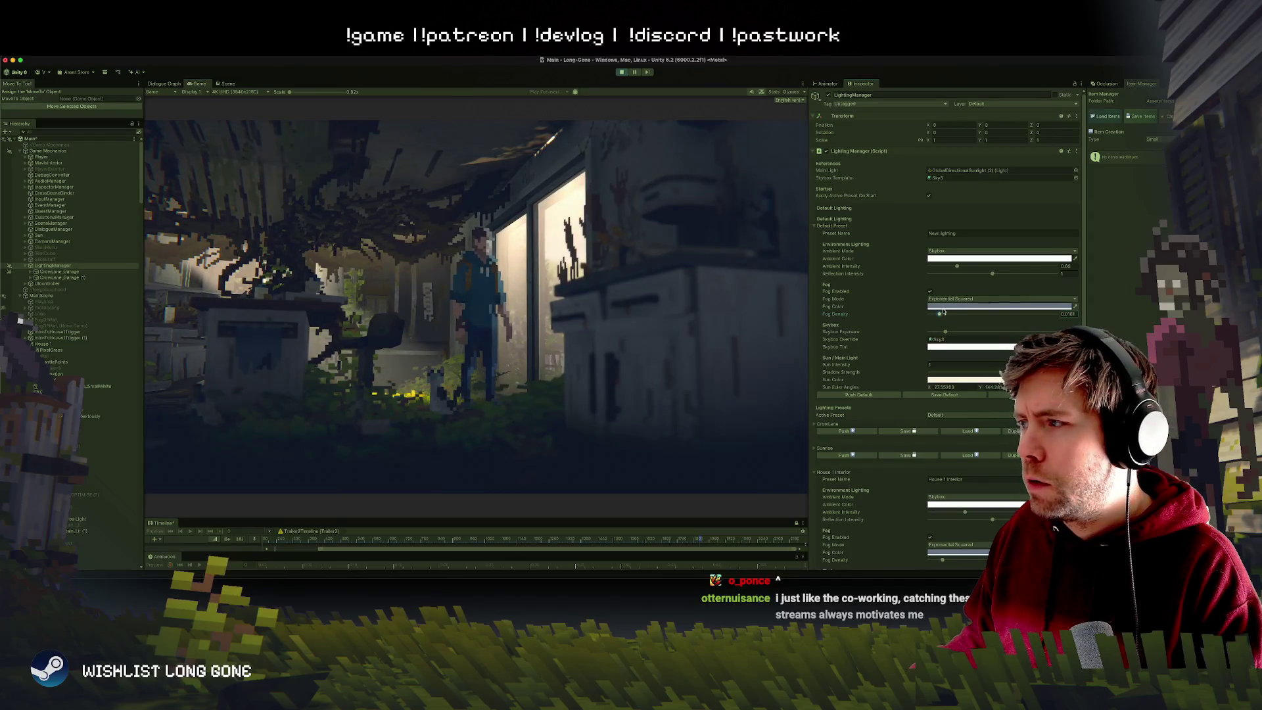
Try a black fog colour, revert to the original grey-blue, and lower fog density to 0.0077.
click(943, 307)
mouse_move(985, 366)
mouse_down()
mouse_move(931, 403)
mouse_move(1055, 315)
mouse_move(996, 311)
mouse_up()
click(1006, 317)
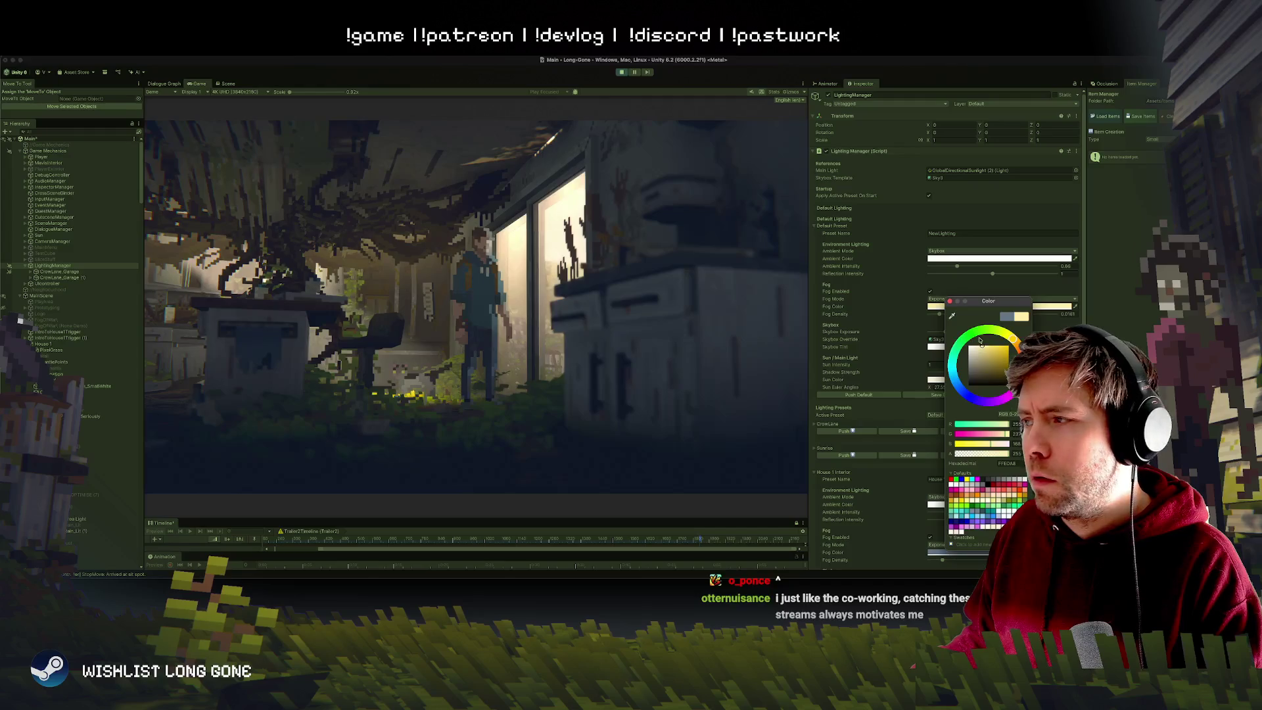
click(950, 301)
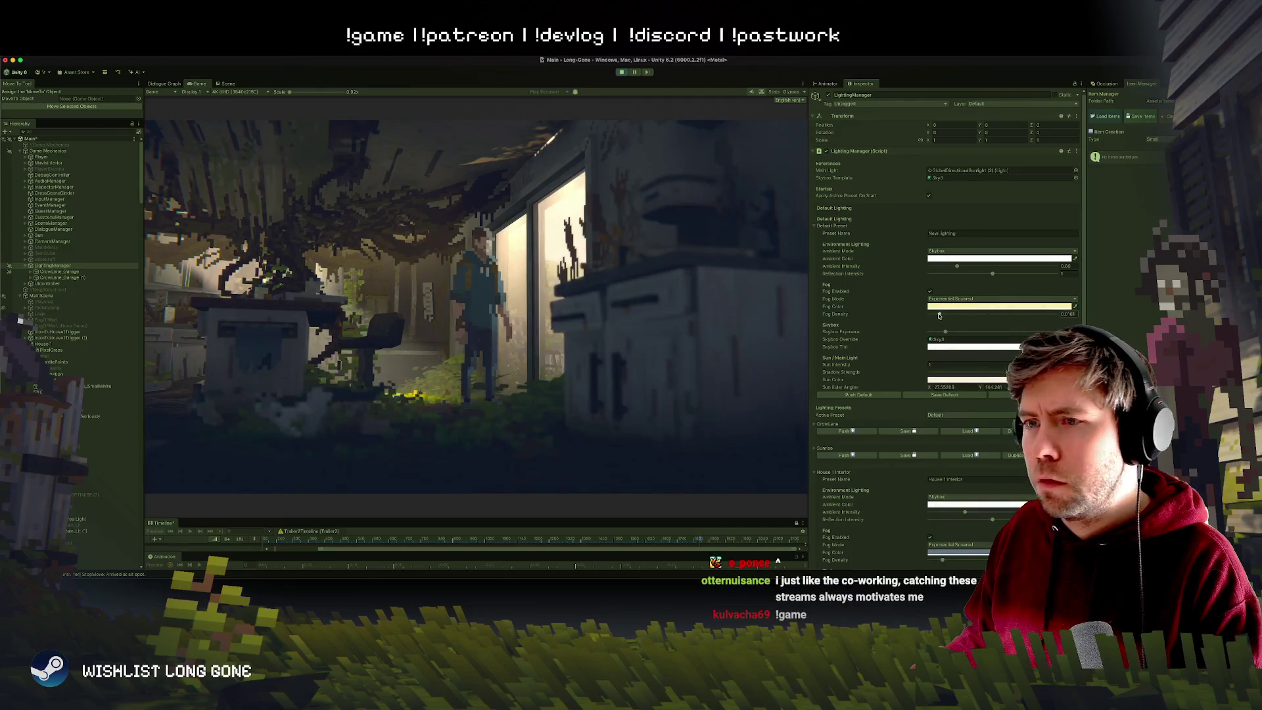
drag(939, 317, 938, 316)
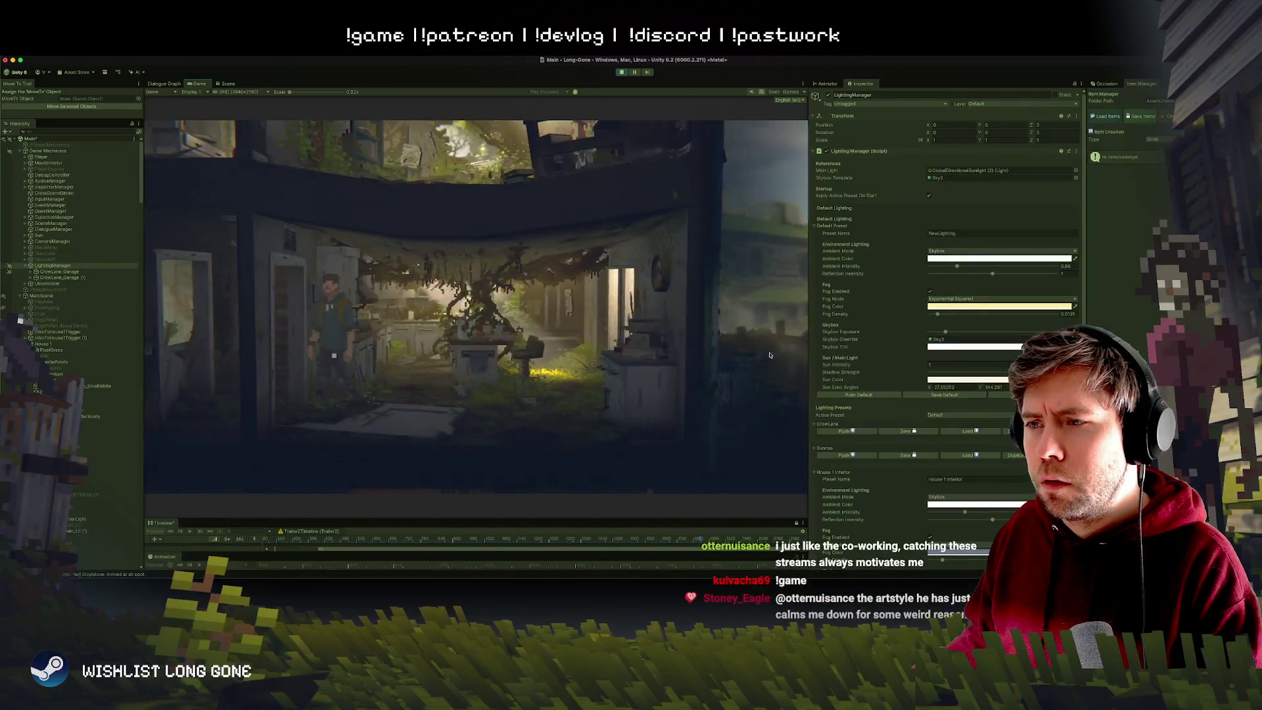
drag(937, 315, 937, 315)
Darken the fog colour to 8A805A and nudge fog density up to 0.0095.
click(973, 307)
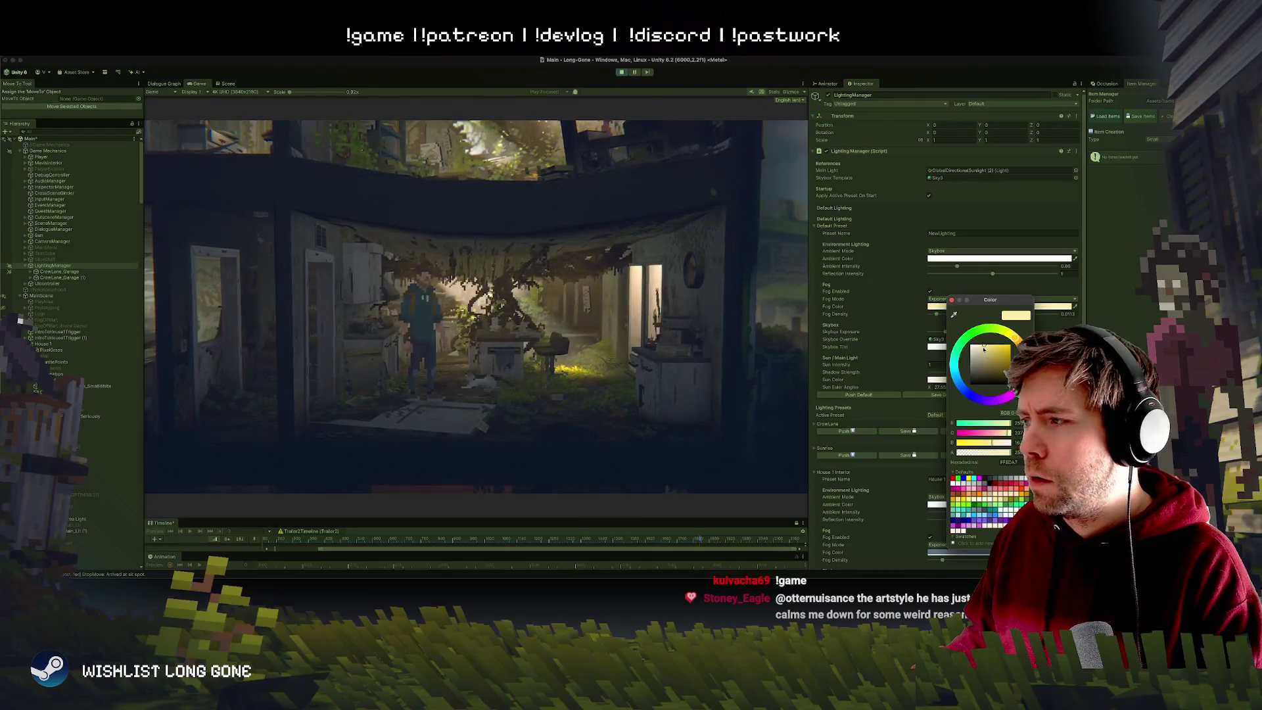
click(985, 365)
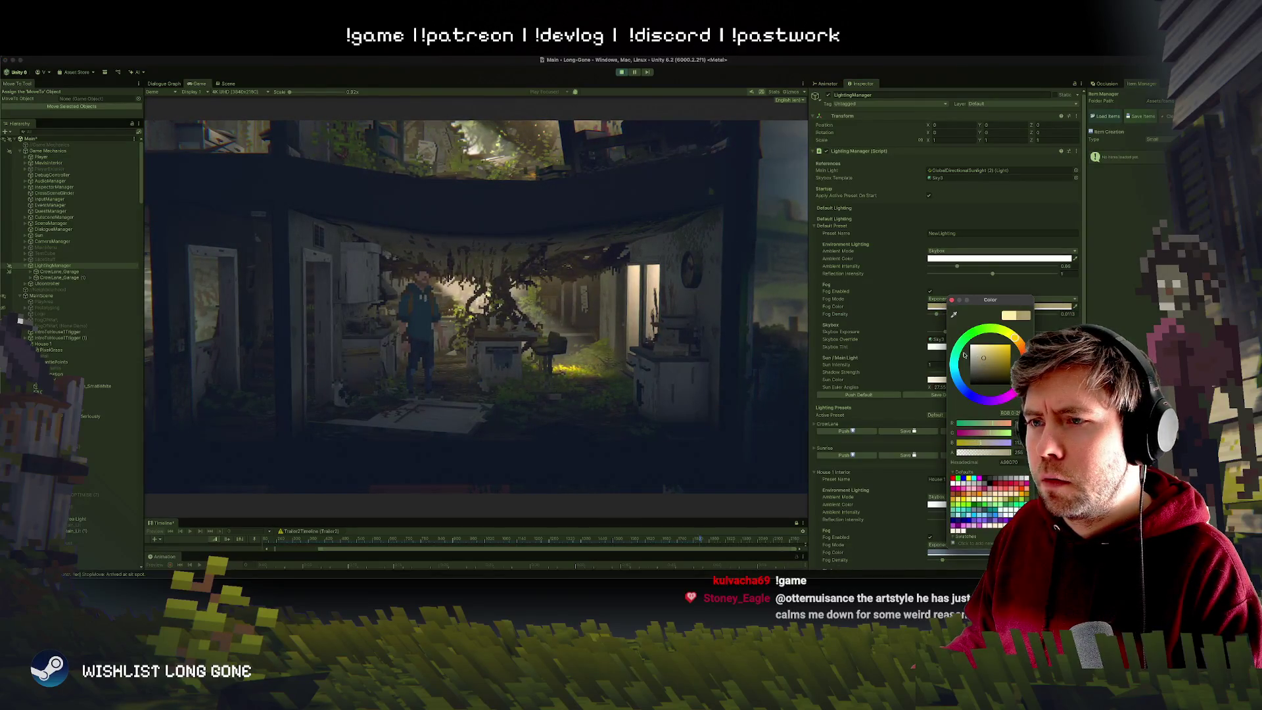
click(936, 317)
drag(934, 316, 936, 315)
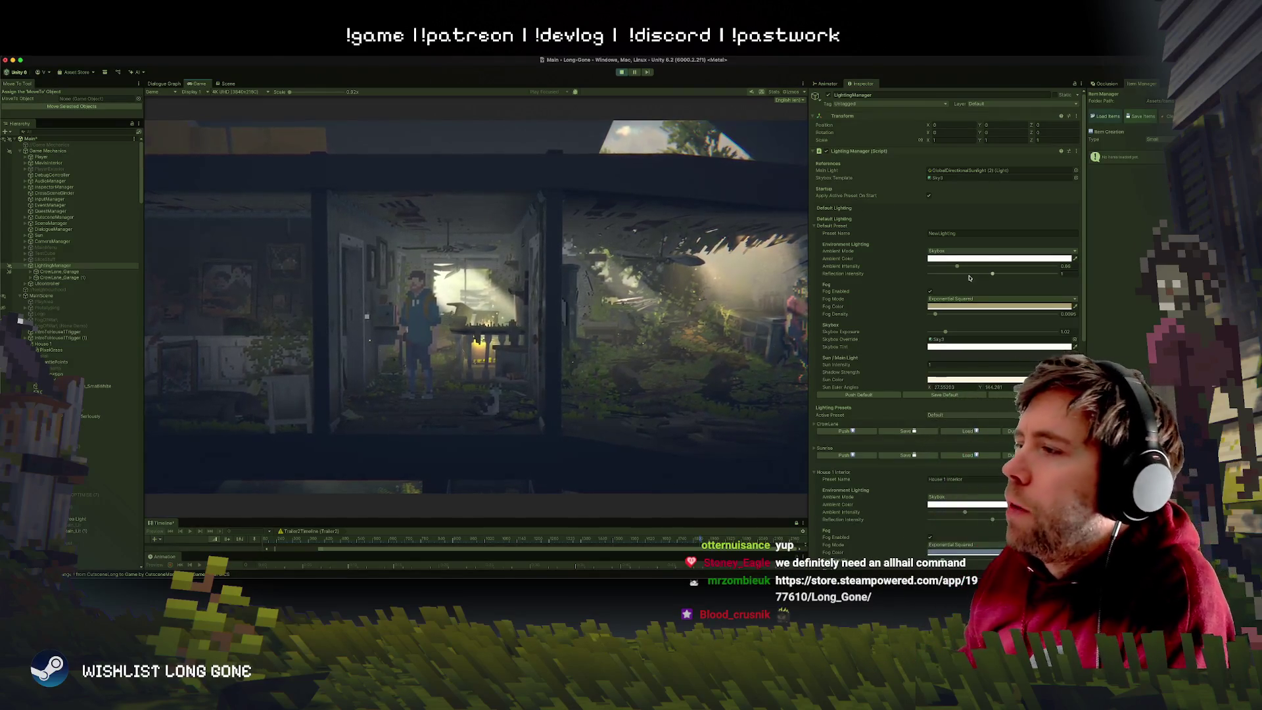
Exit Play mode to return to the Scene view of the house interior.
click(635, 73)
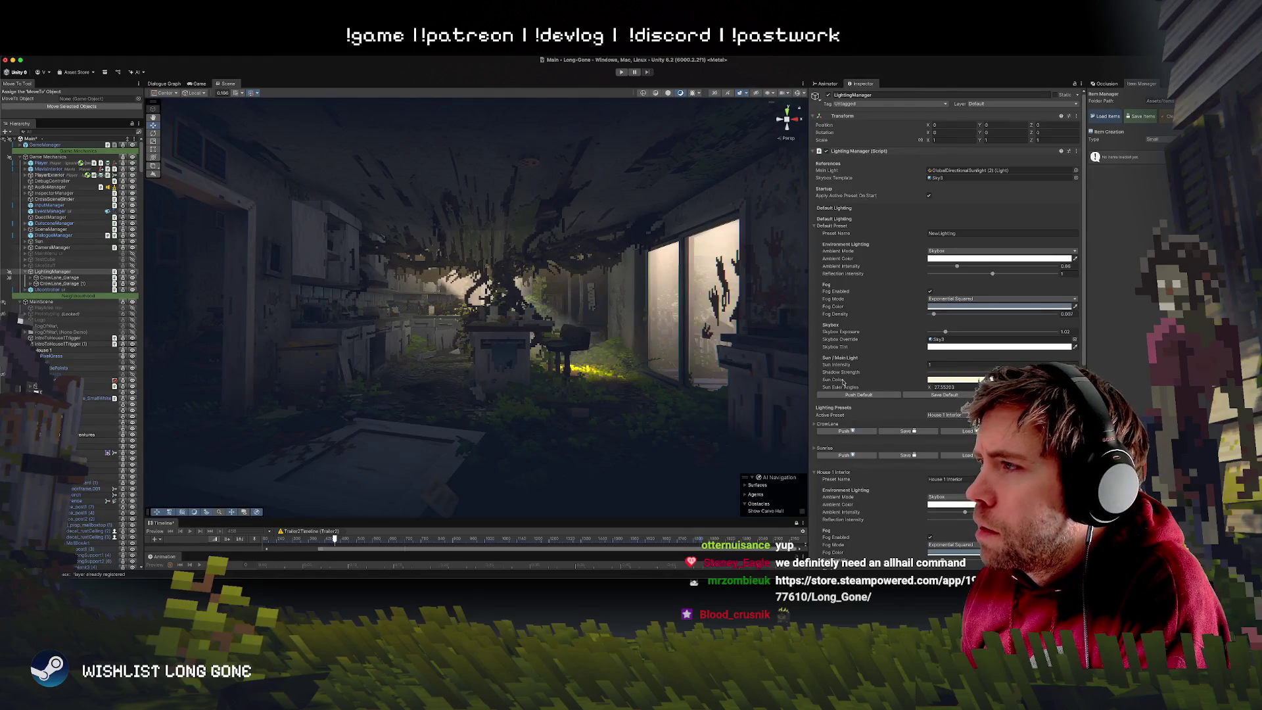
Push the House 1 Interior preset onto the scene and raise its fog density to about 0.033.
scroll(861, 430, down, 5)
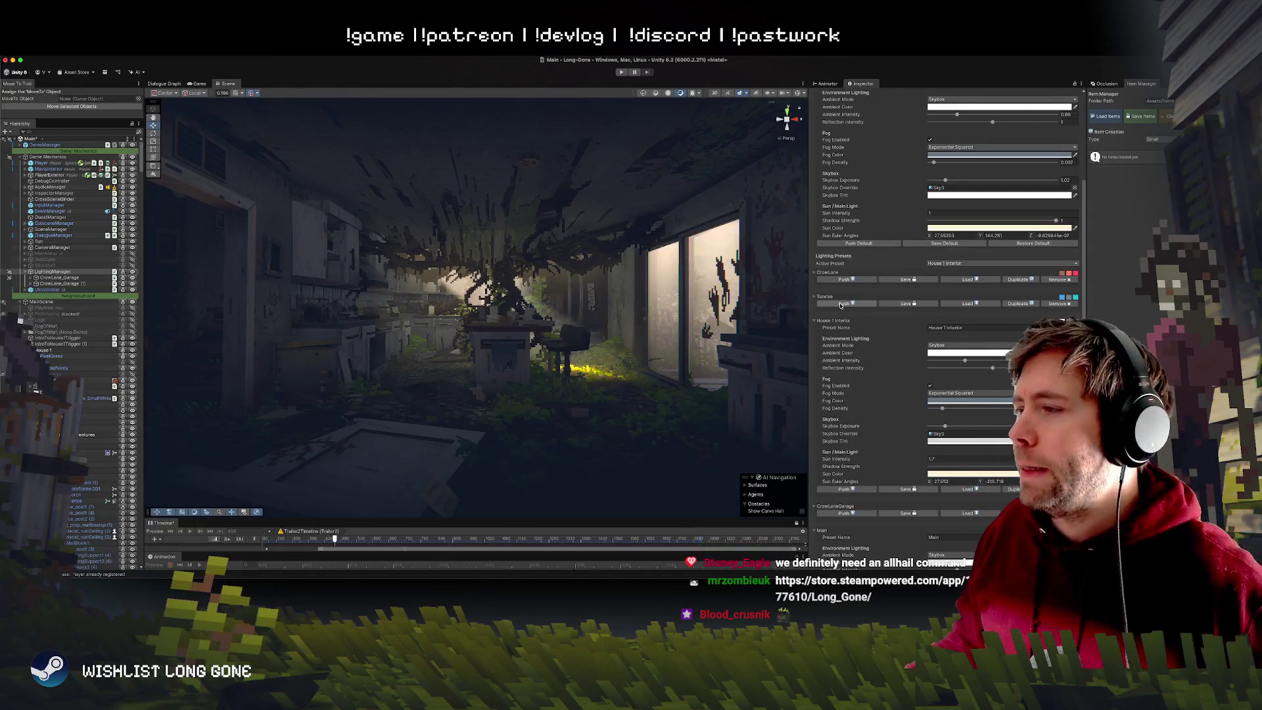
scroll(843, 370, down, 5)
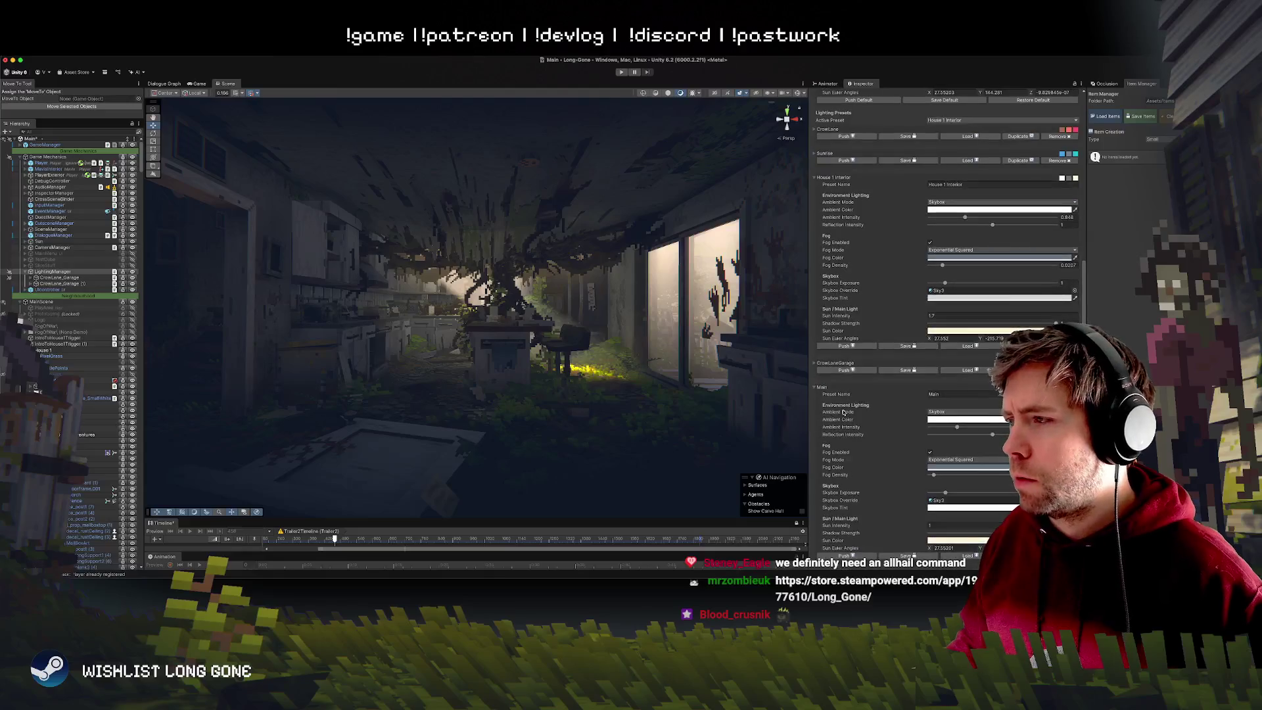
click(836, 346)
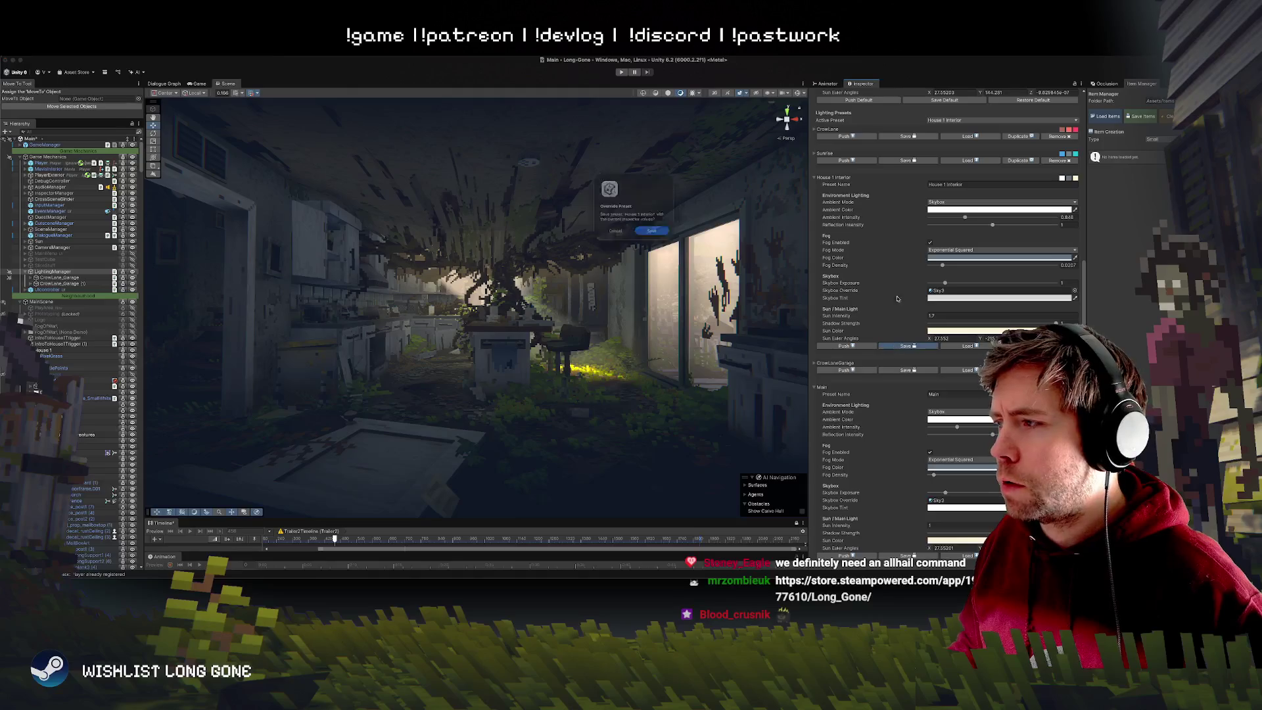
key(Return)
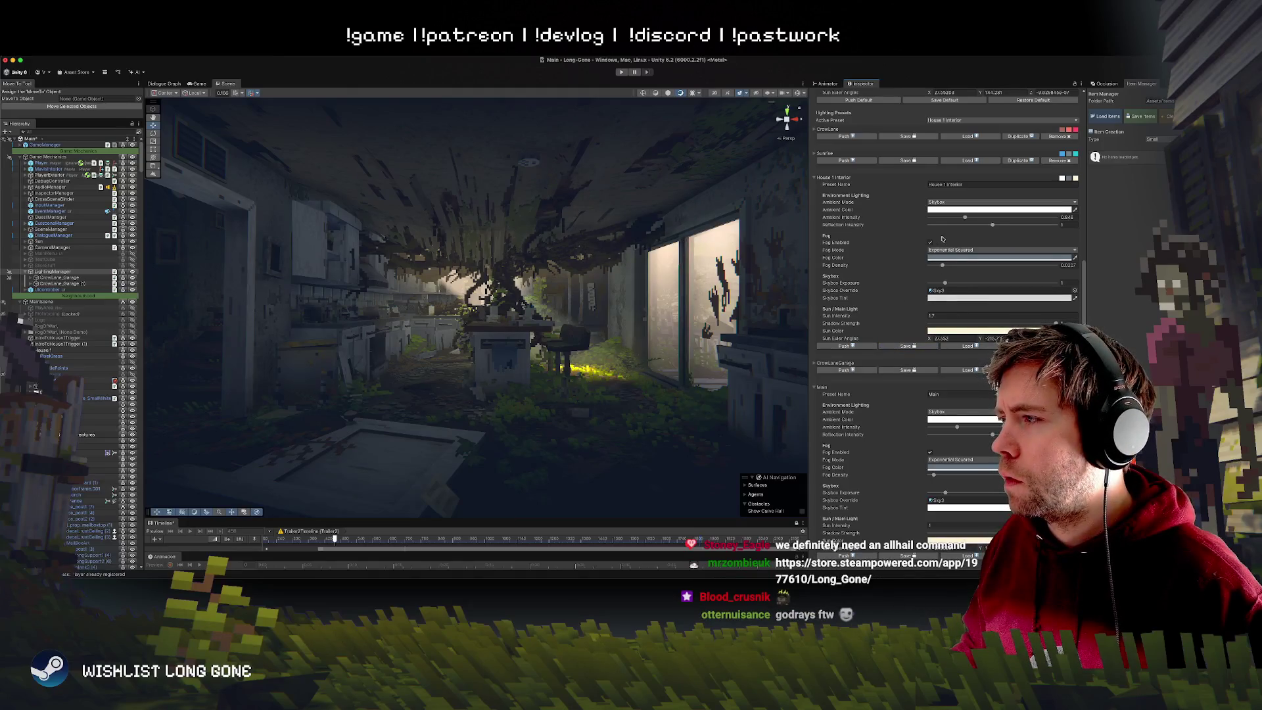
drag(943, 265, 951, 265)
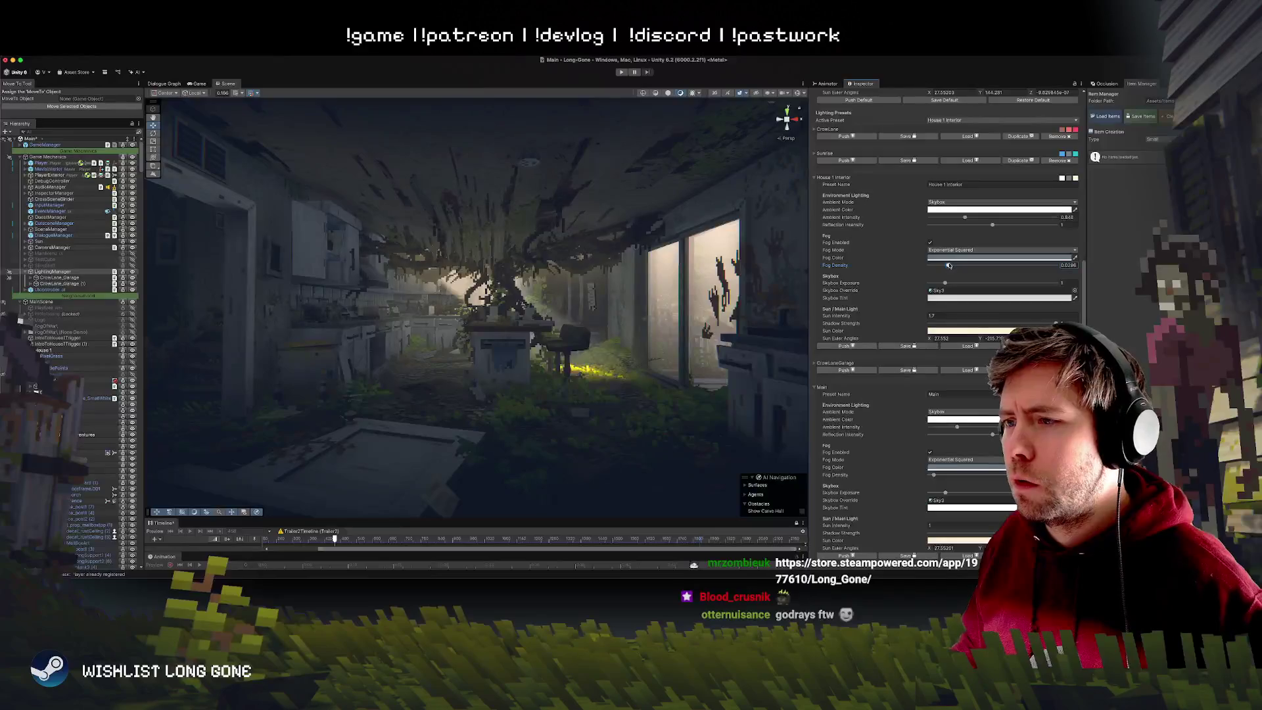
scroll(583, 322, down, 10)
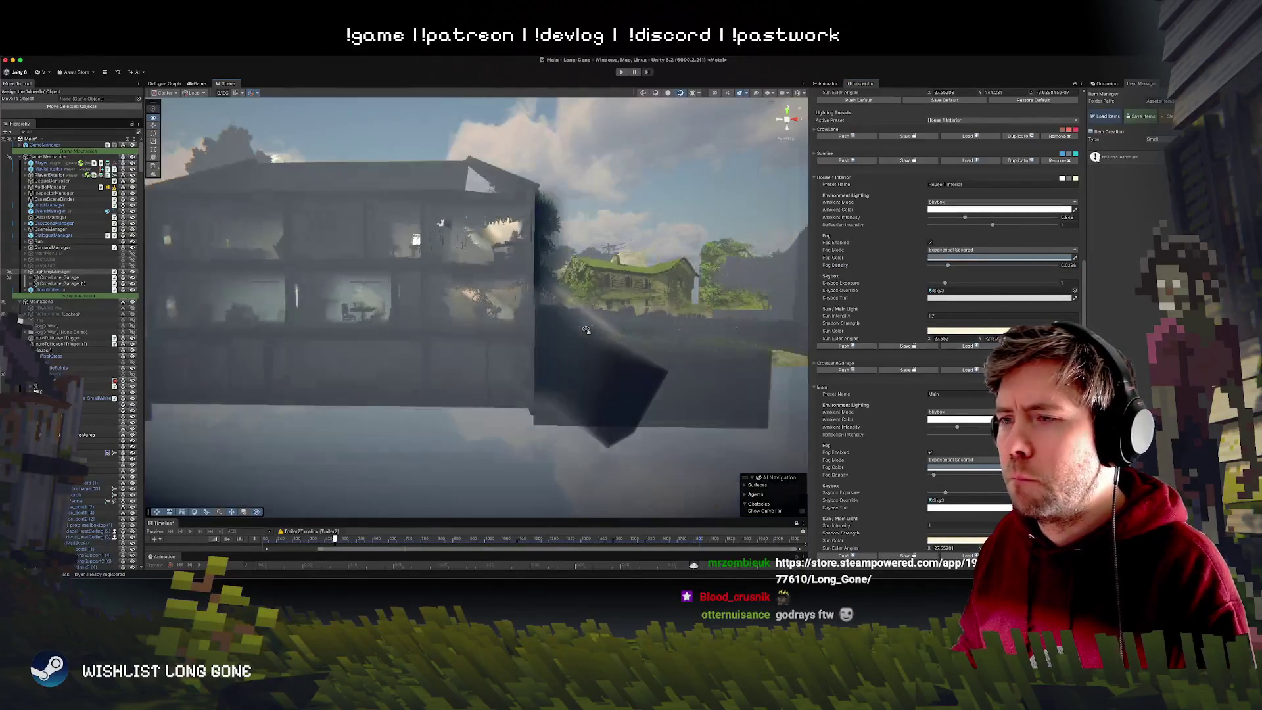
Drop the House 1 Interior fog density to 0, then select the dining room's volumetric disc area light.
scroll(586, 329, up, 10)
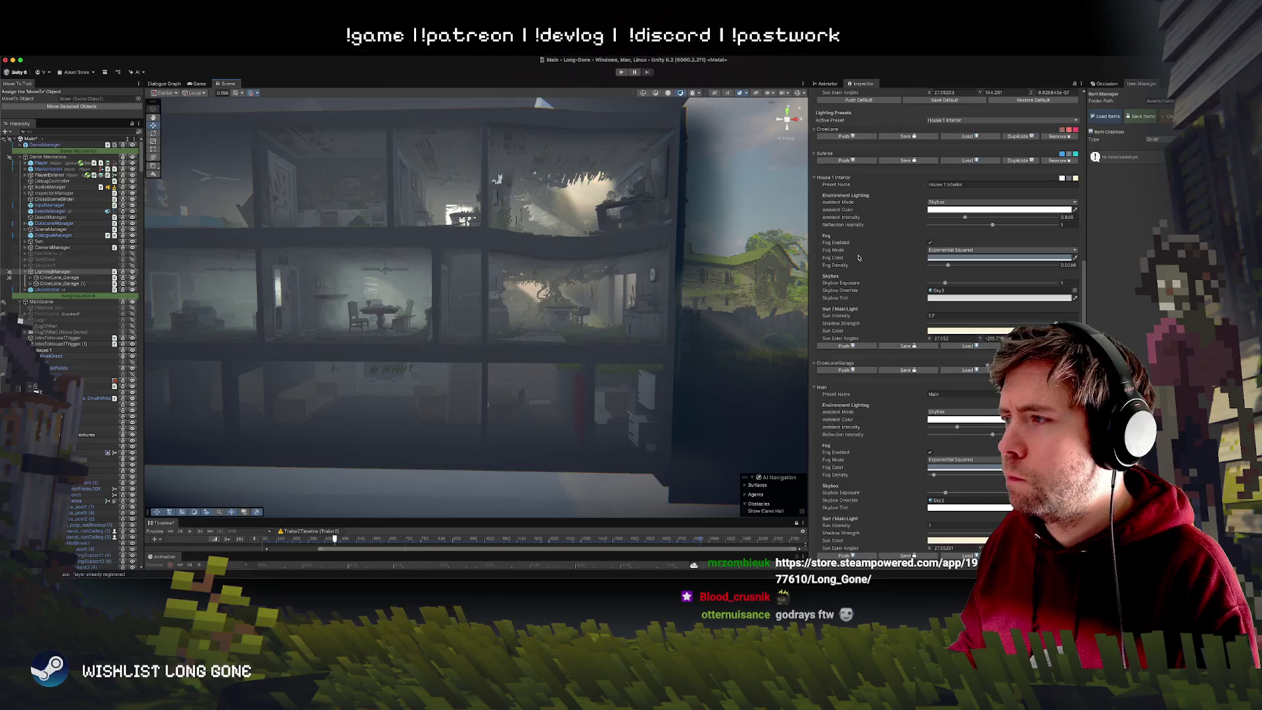
drag(948, 267, 928, 265)
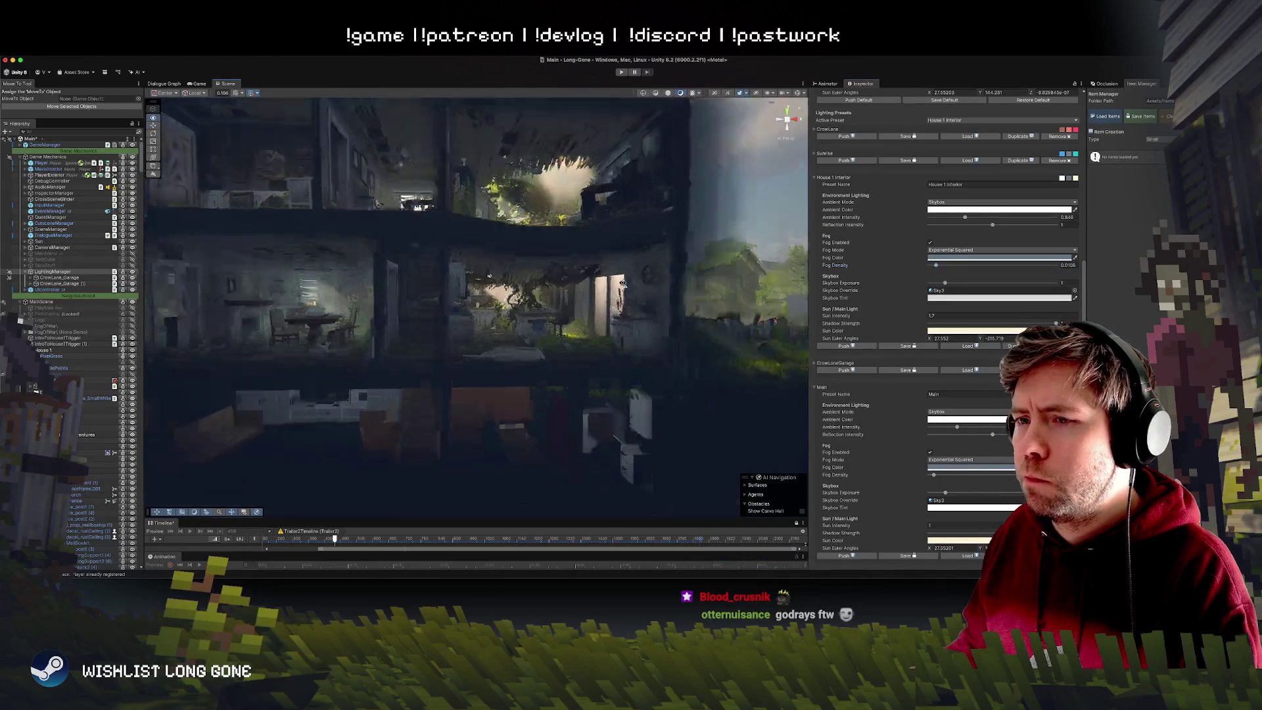
scroll(605, 288, up, 10)
scroll(623, 283, up, 5)
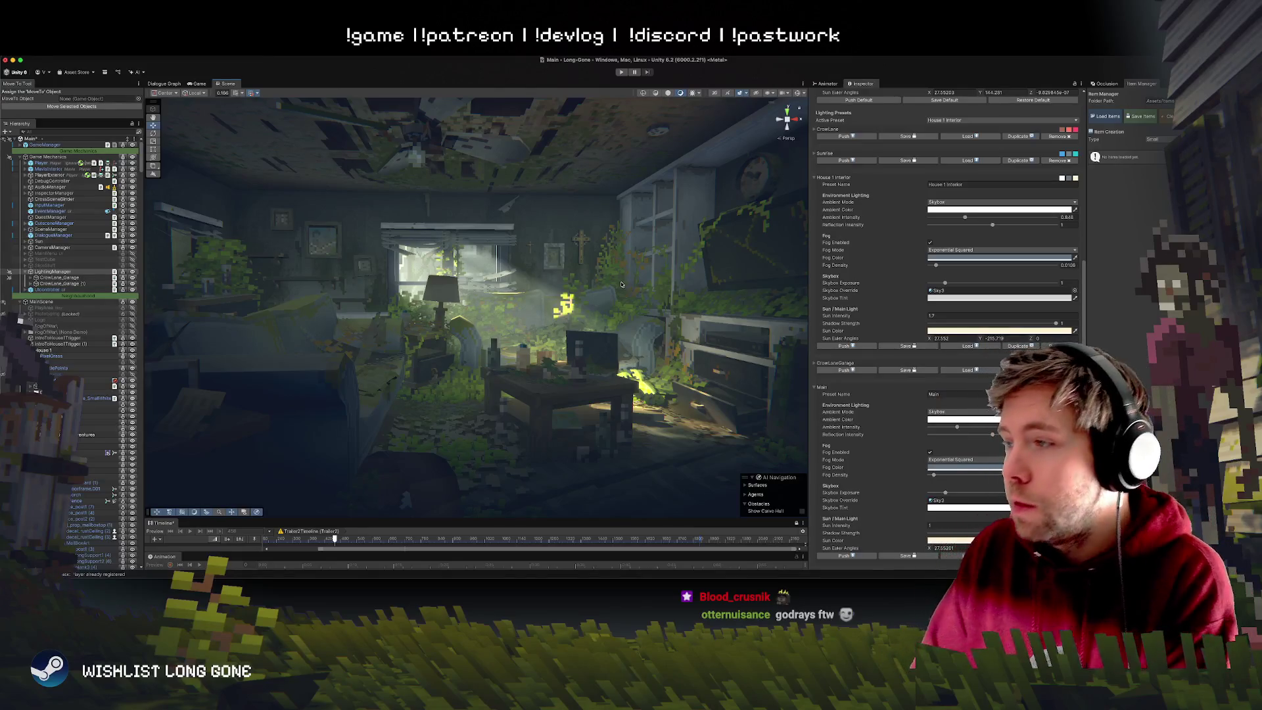
mouse_move(587, 333)
mouse_down()
mouse_move(560, 318)
mouse_move(572, 332)
mouse_up()
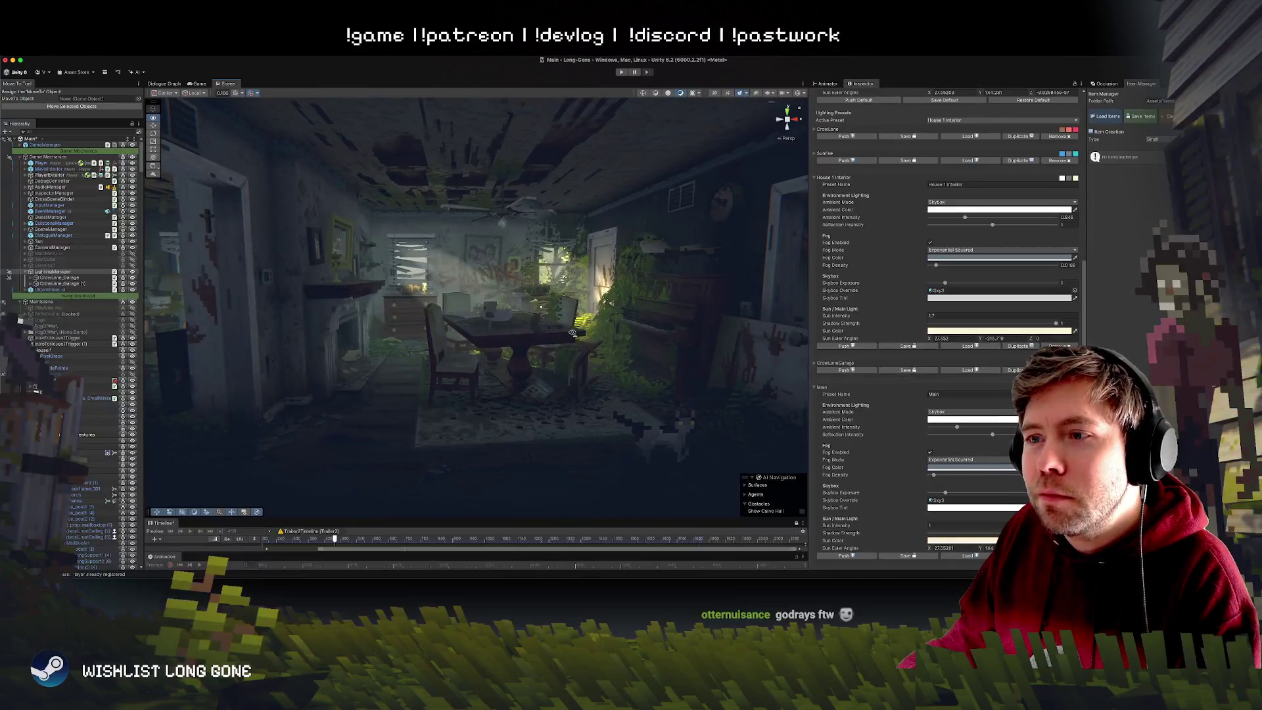
click(424, 279)
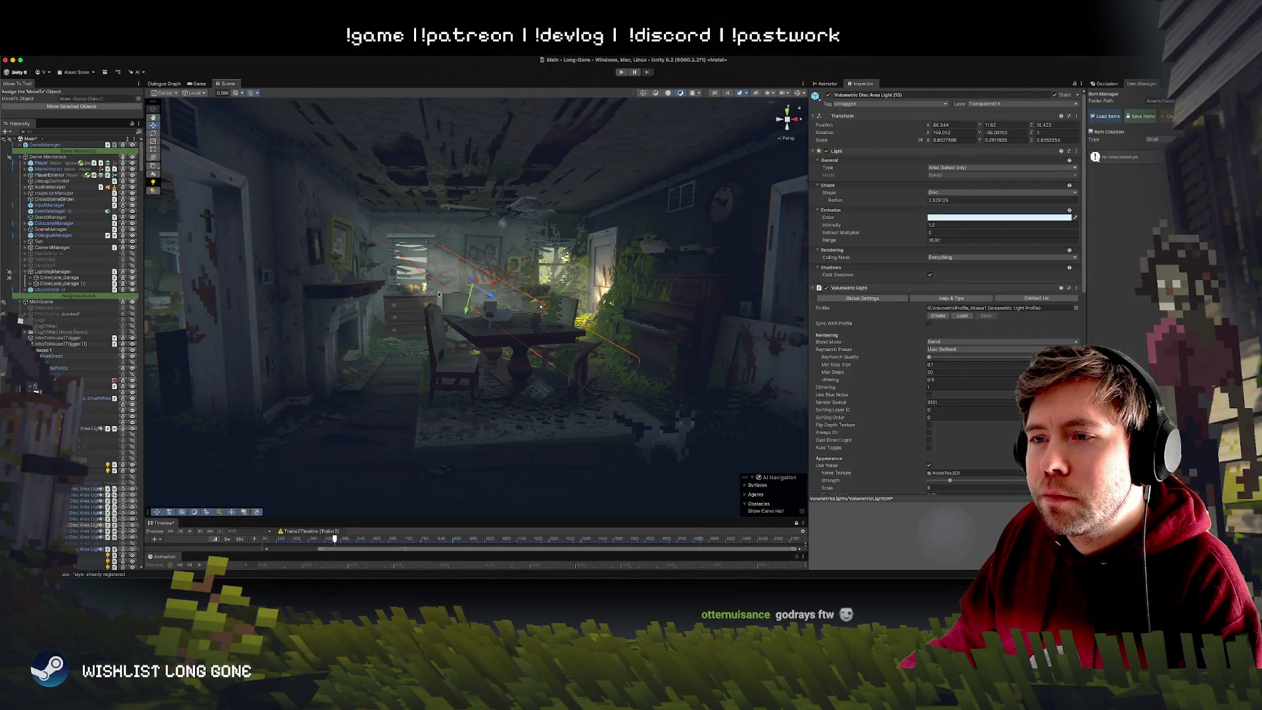
Select House 1, pull back to an outside cutaway, enable FogOfWar, and start the game.
click(439, 293)
mouse_move(596, 296)
mouse_down()
mouse_move(578, 315)
mouse_move(580, 269)
mouse_move(581, 295)
mouse_move(201, 346)
mouse_up()
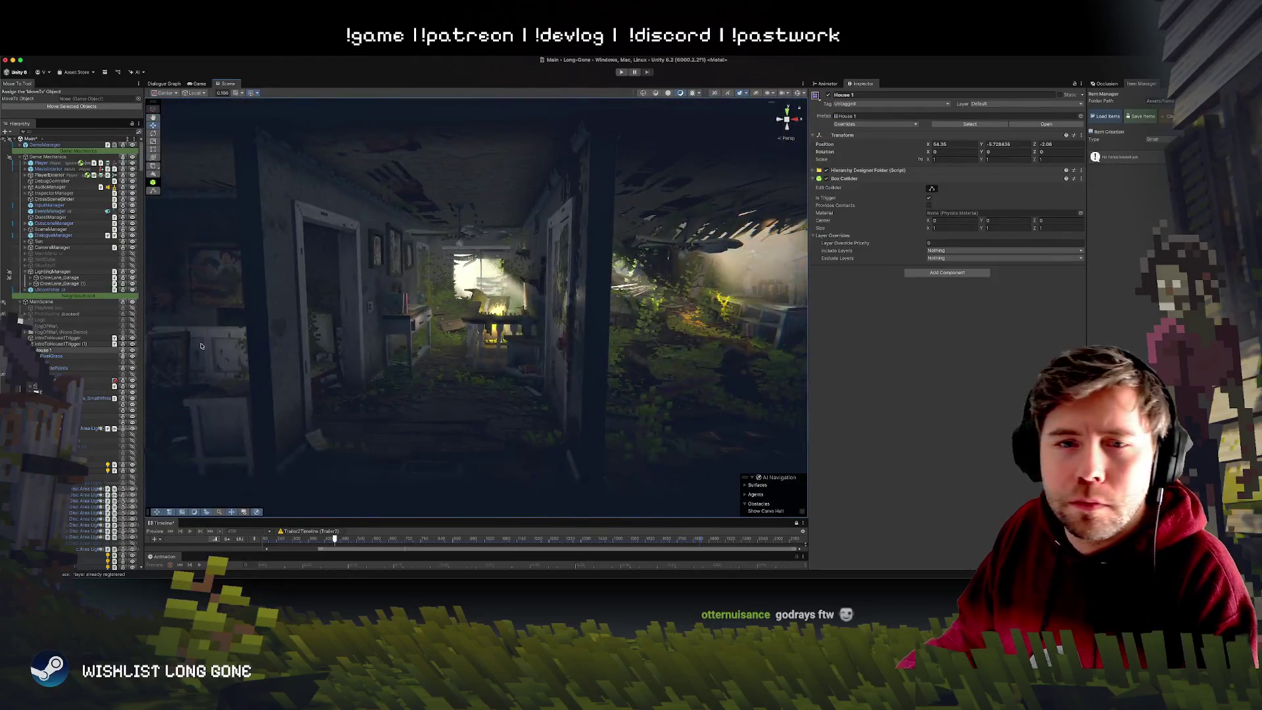
click(132, 325)
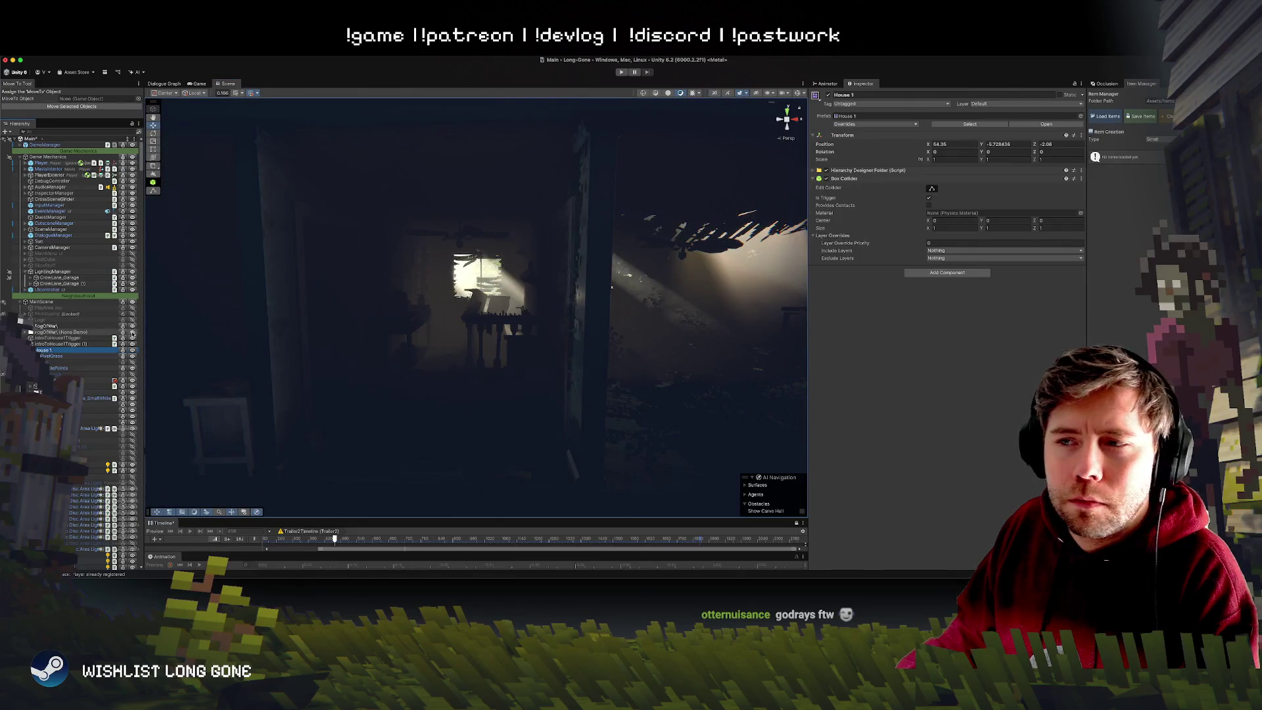
scroll(499, 365, down, 5)
scroll(458, 209, up, 5)
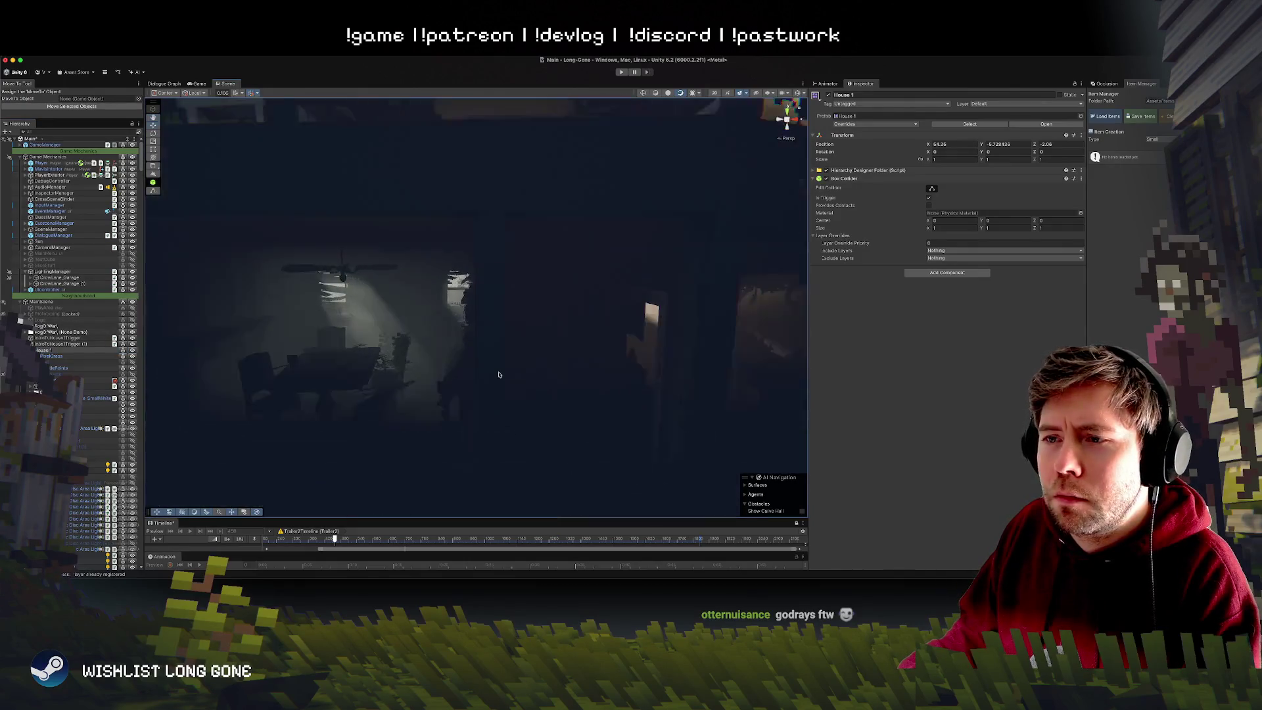
click(621, 73)
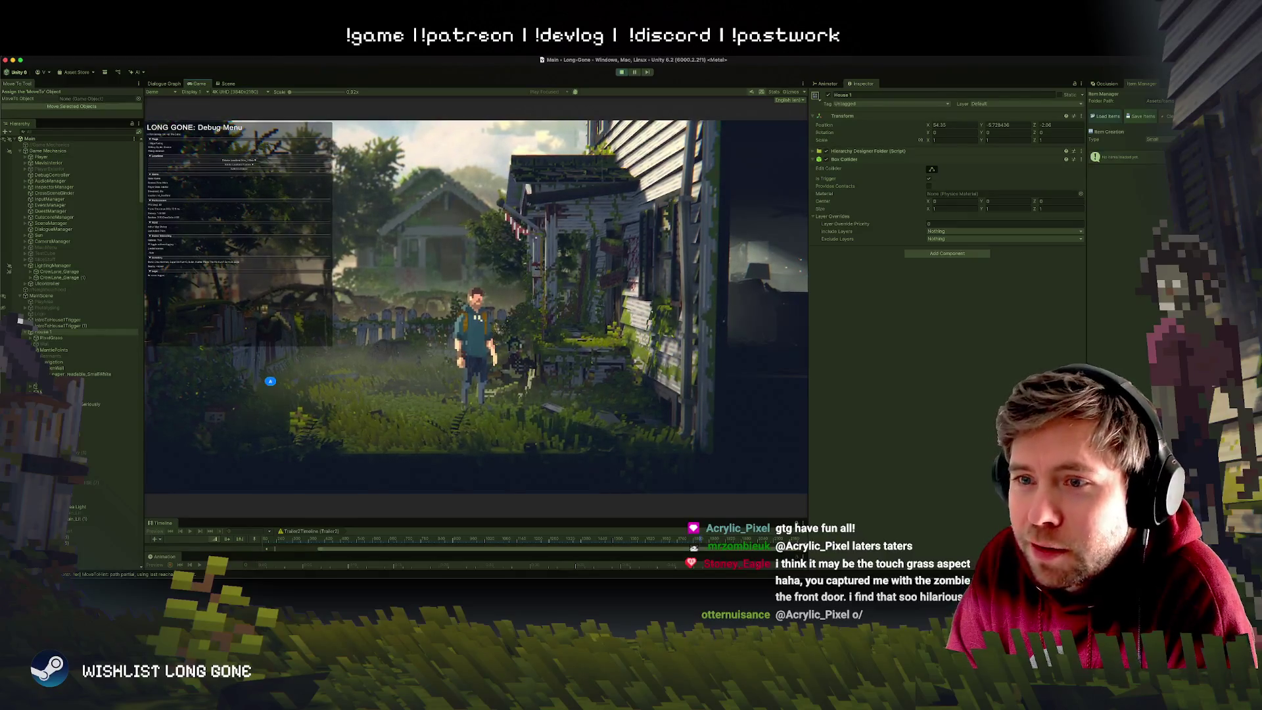
Close the debug menu, scroll the hotbar, and walk then run the player left across the yard.
key(F1)
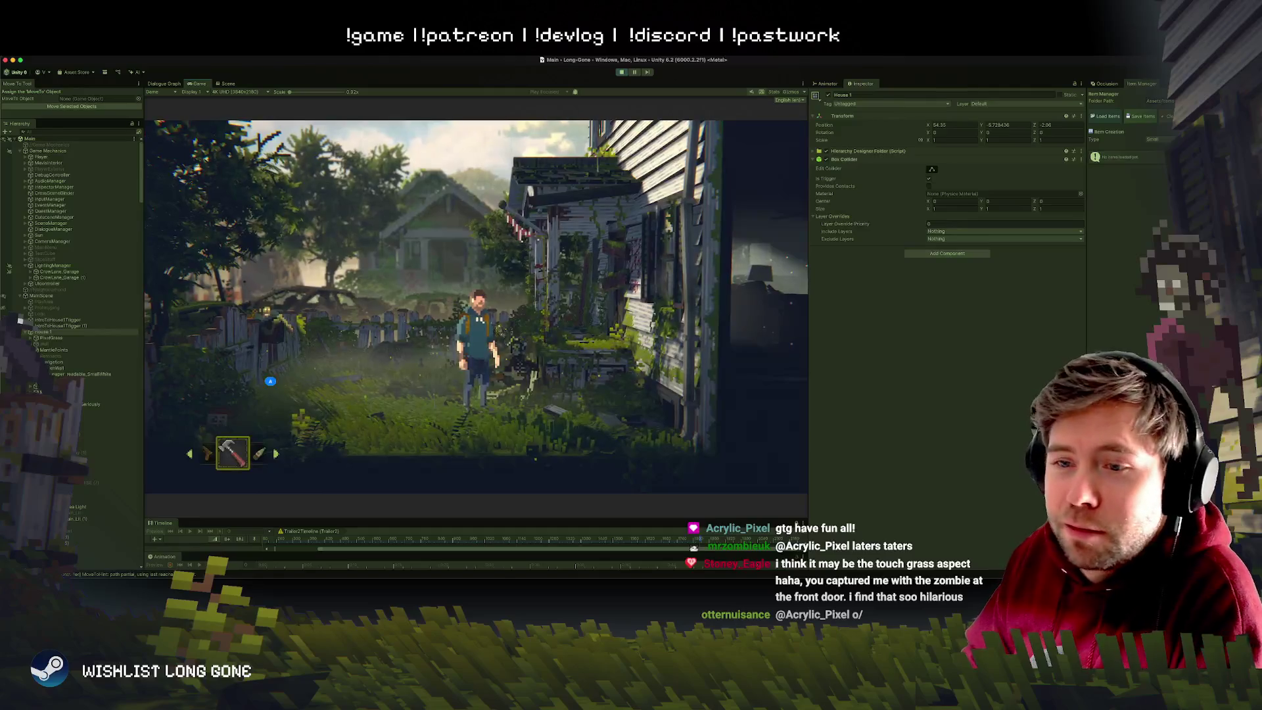
scroll(233, 453, up, 4)
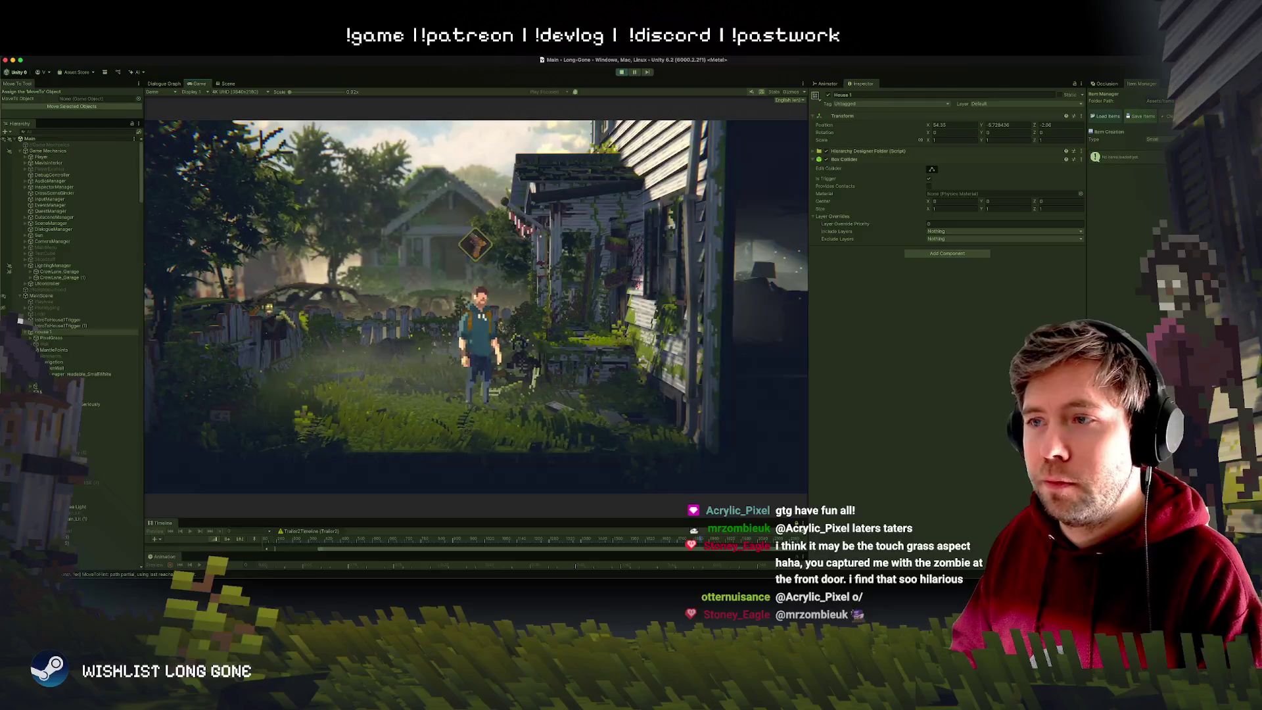
key(a)
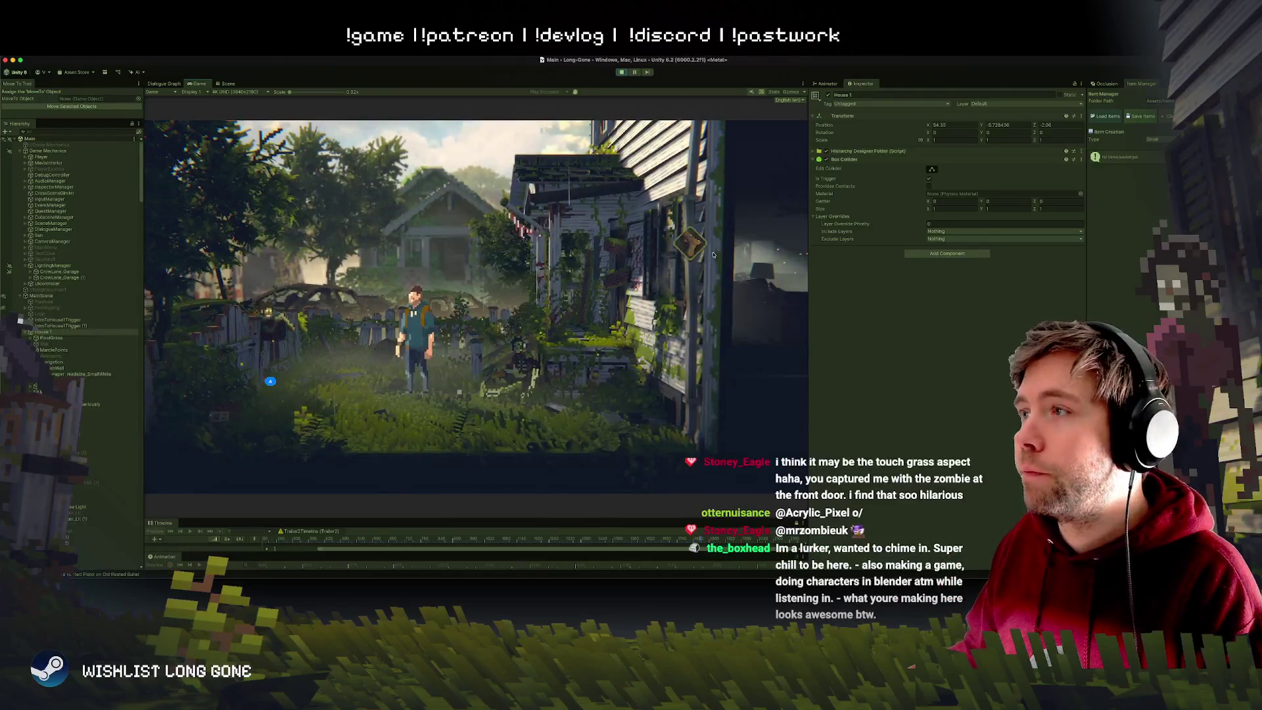
key(a)
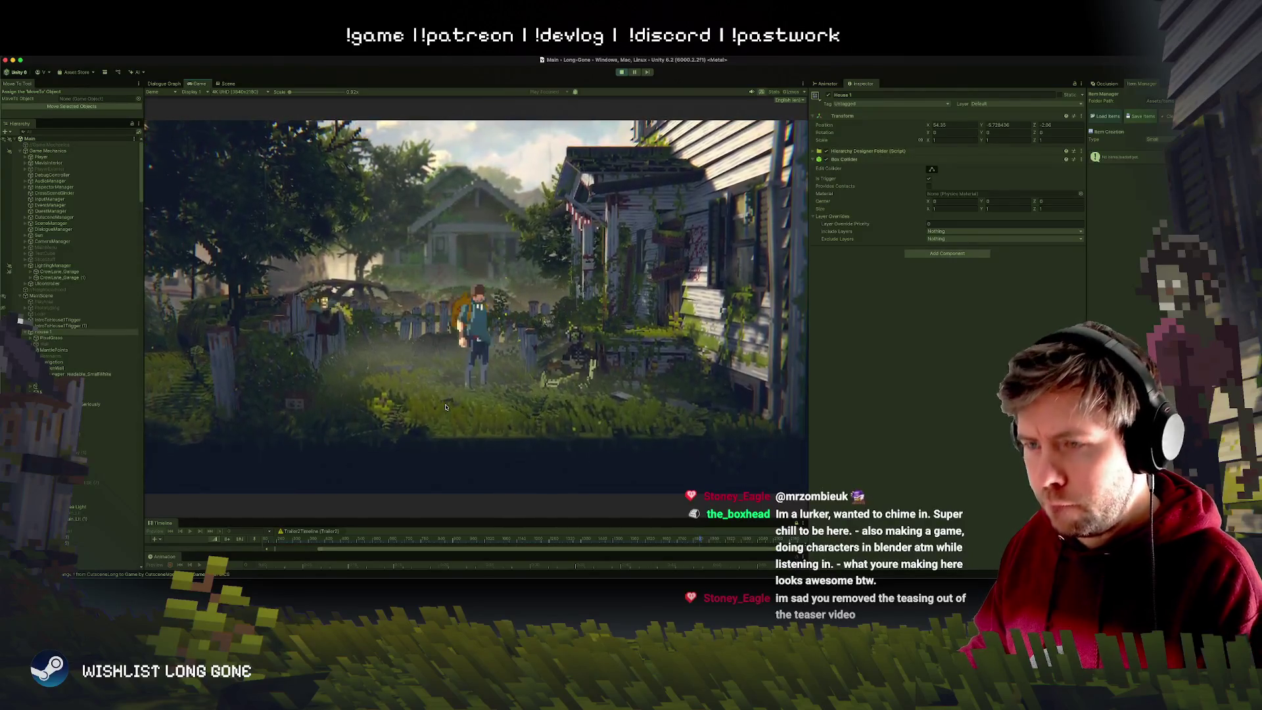
Open and close the inventory, then exit Play mode.
key(Tab)
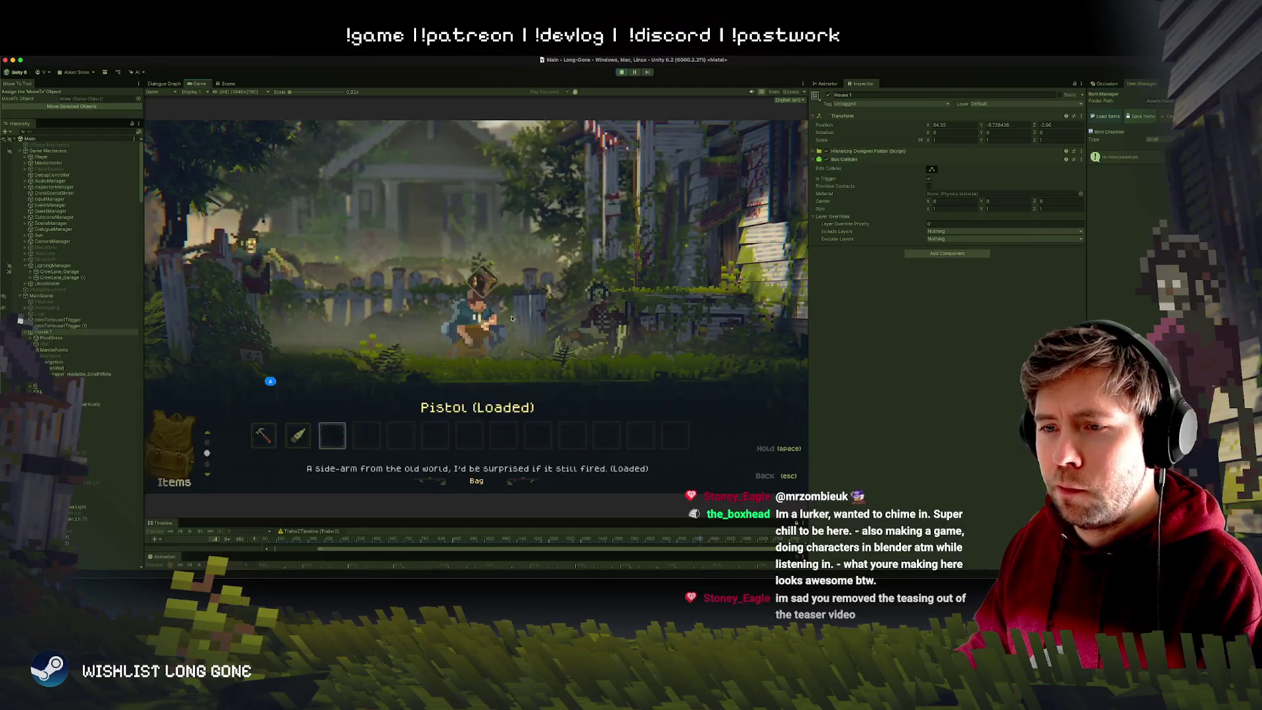
key(Tab)
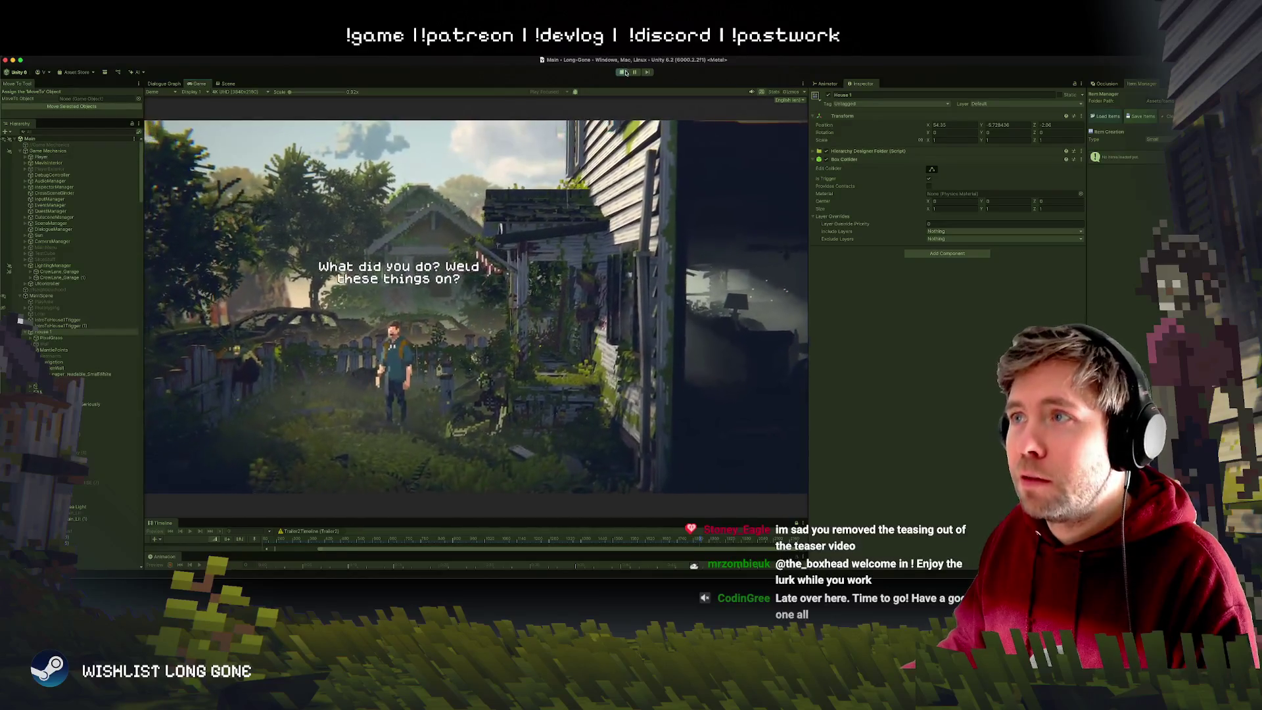
key(super+p)
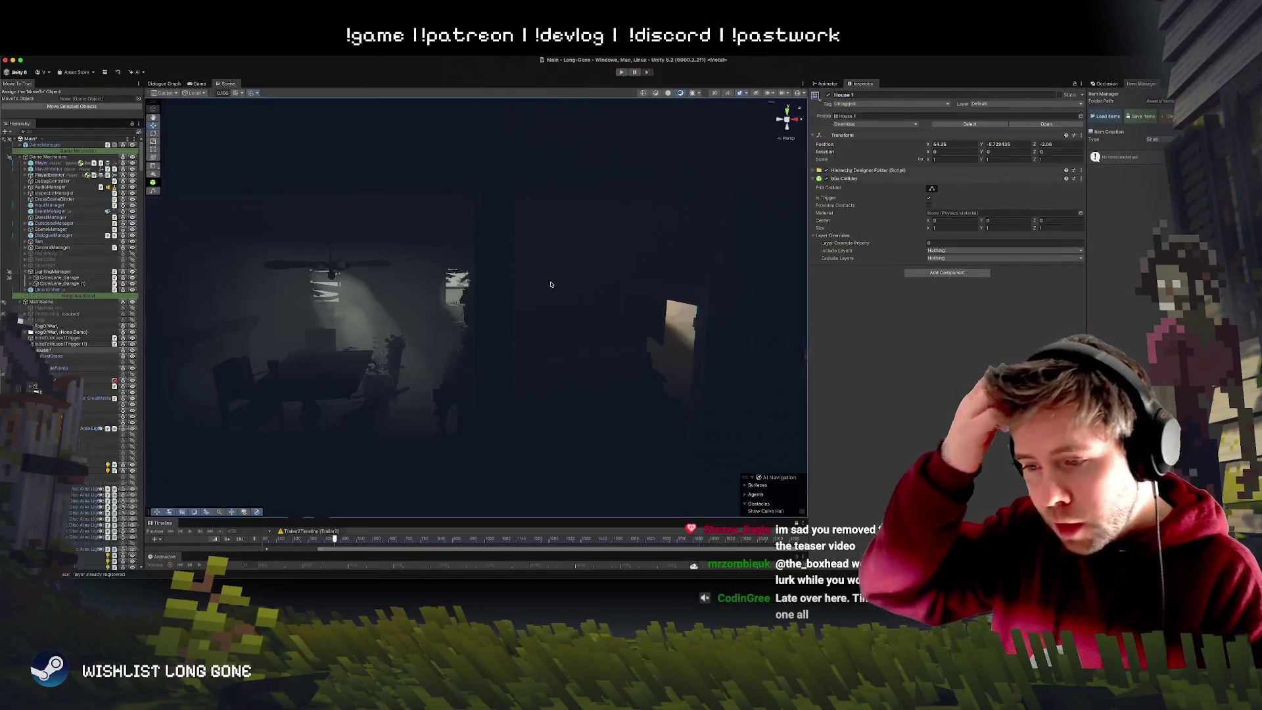